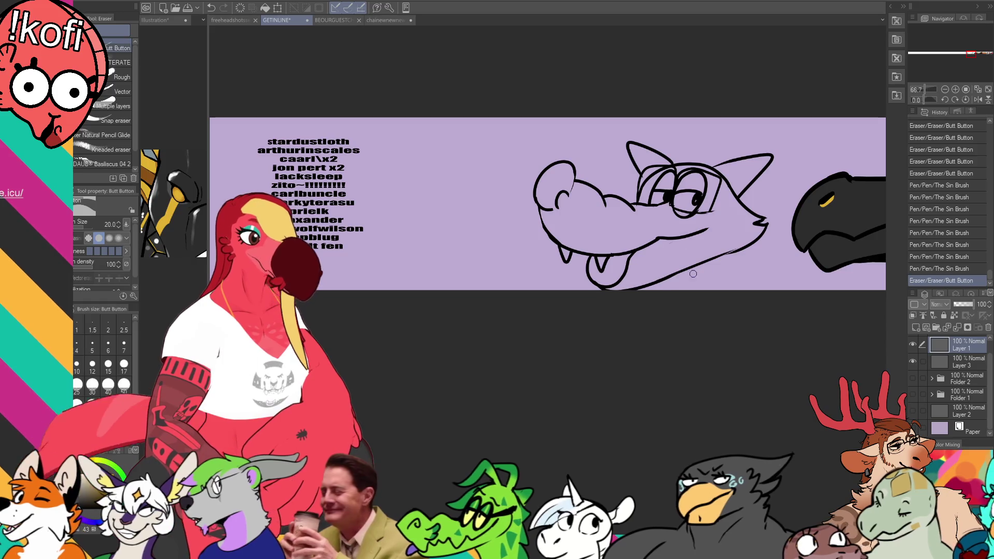
Draw a stroke below the tongue and rework a head line's end, erasing the excess
{"action": "key", "text": "p"}
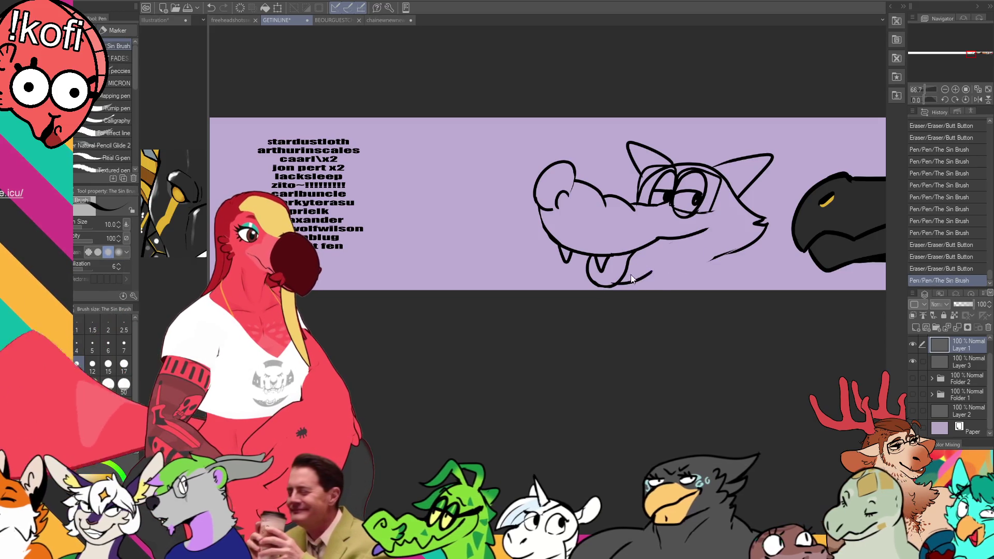
{"action": "key", "text": "ctrl+z"}
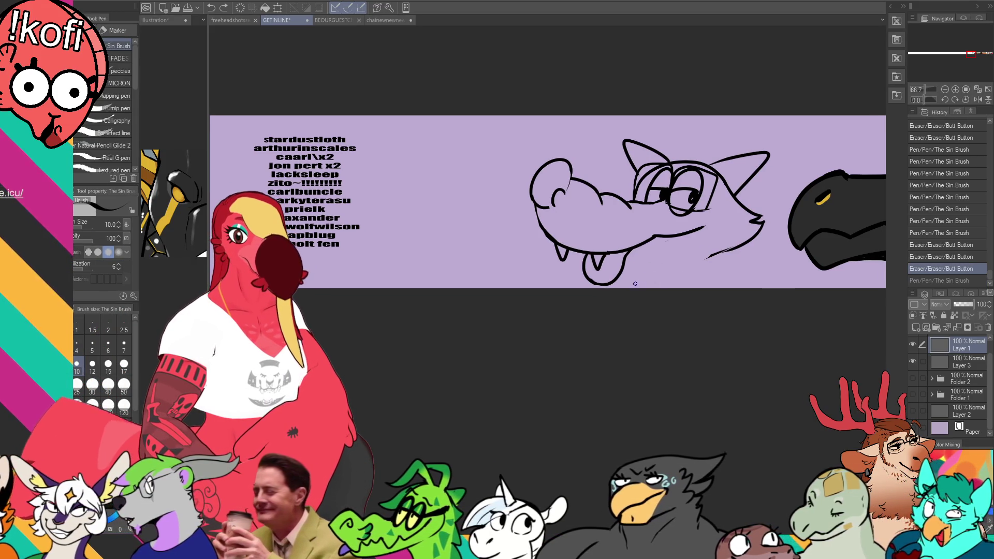
{"action": "left_click_drag", "start_coordinate": [617, 278], "coordinate": [659, 265]}
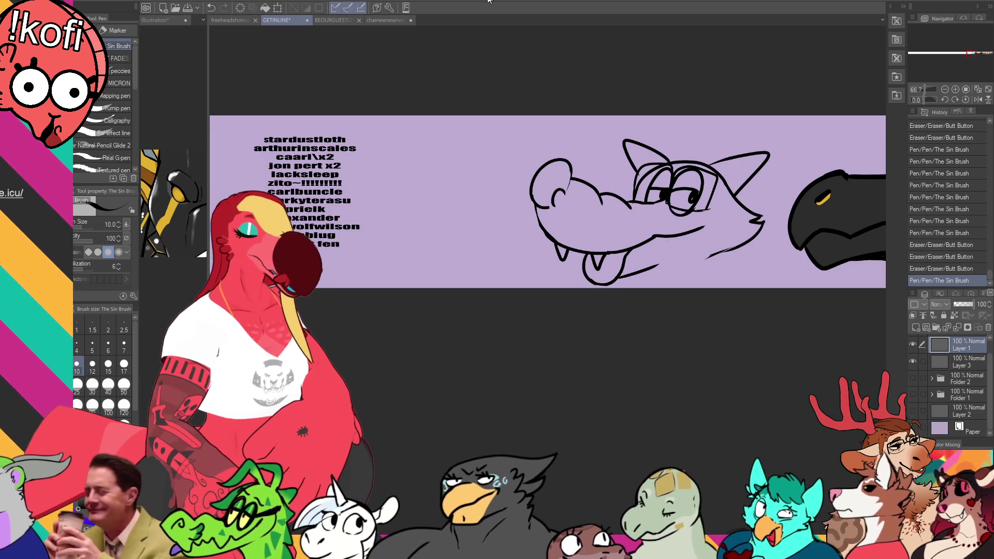
{"action": "left_click_drag", "start_coordinate": [748, 255], "coordinate": [708, 258]}
{"action": "key", "text": "ctrl+z"}
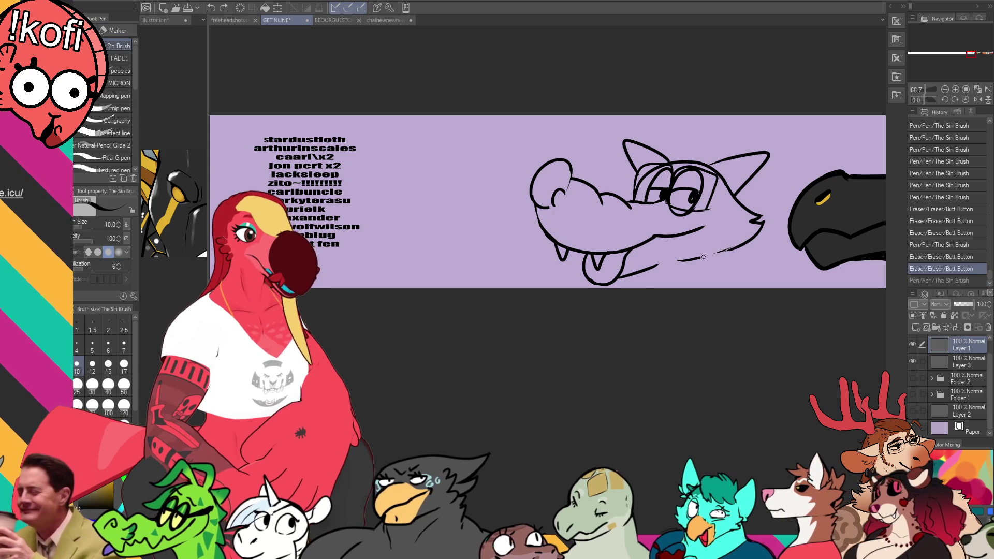
{"action": "key", "text": "ctrl+y"}
{"action": "key", "text": "e"}
{"action": "left_click_drag", "start_coordinate": [710, 246], "coordinate": [707, 244]}
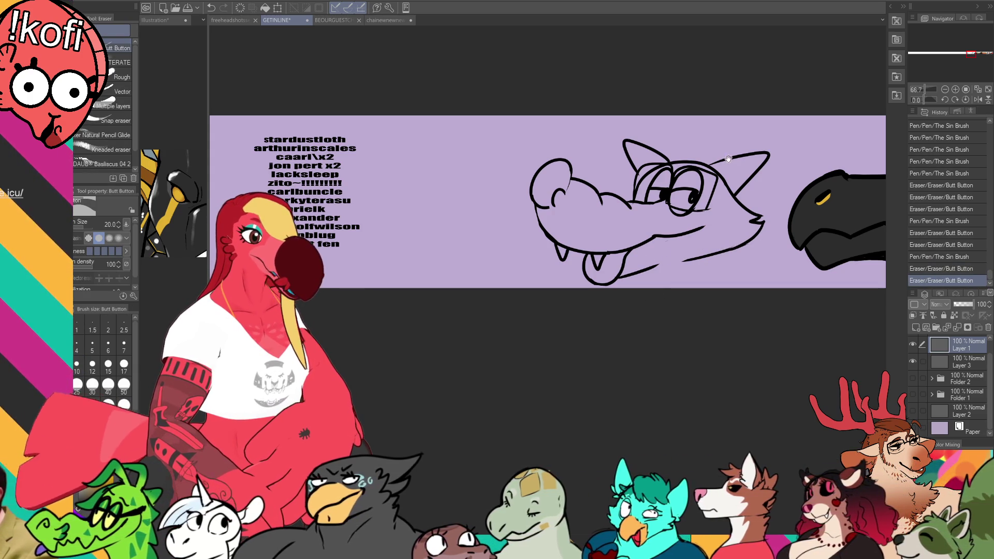
Touch up the snout with short pen strokes along its lower edge and nostril lines
{"action": "key", "text": "p"}
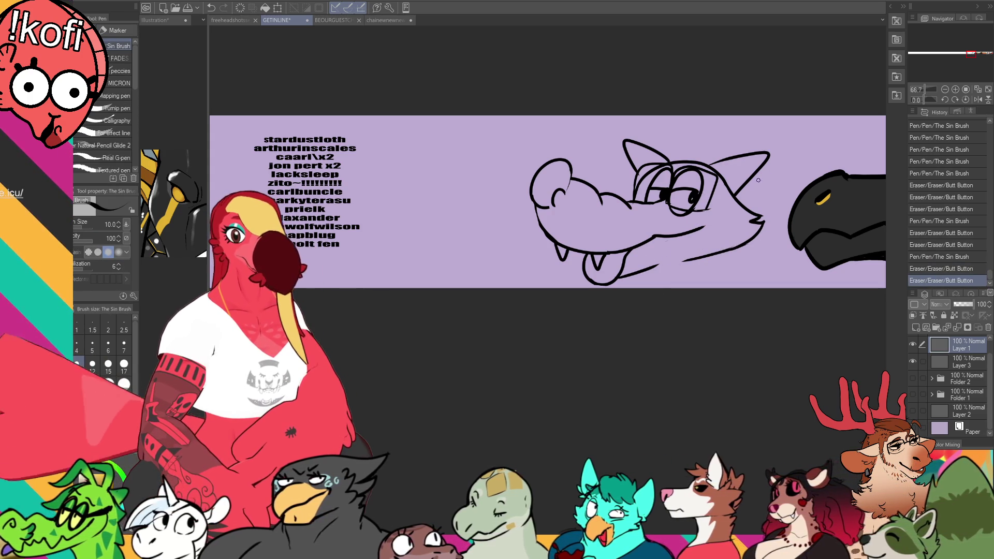
{"action": "left_click_drag", "start_coordinate": [714, 216], "coordinate": [704, 228]}
{"action": "key", "text": "ctrl+z"}
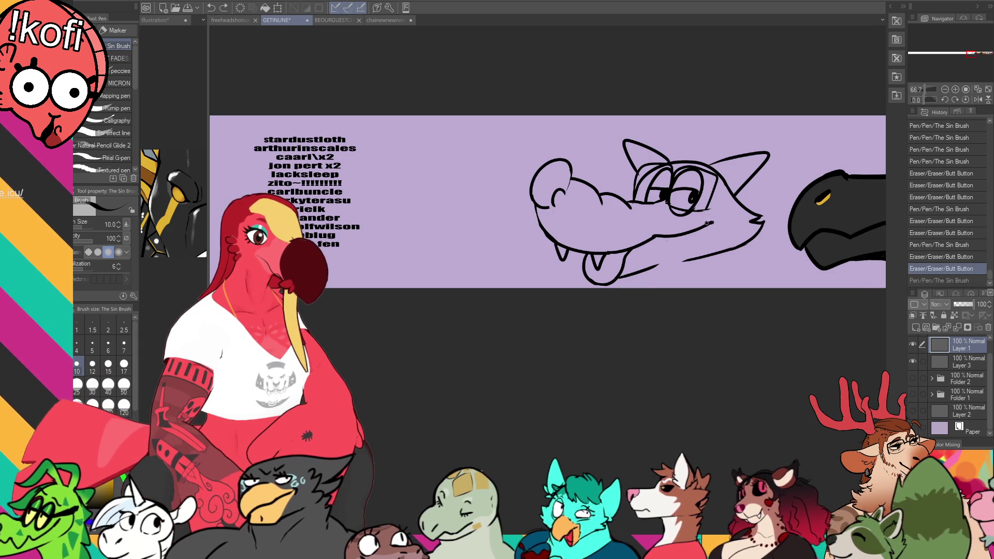
{"action": "key", "text": "ctrl+y"}
{"action": "left_click_drag", "start_coordinate": [570, 174], "coordinate": [565, 192]}
{"action": "left_click_drag", "start_coordinate": [694, 192], "coordinate": [703, 192]}
{"action": "left_click_drag", "start_coordinate": [574, 205], "coordinate": [600, 193]}
{"action": "left_click_drag", "start_coordinate": [596, 195], "coordinate": [603, 192]}
{"action": "left_click_drag", "start_coordinate": [665, 175], "coordinate": [658, 188]}
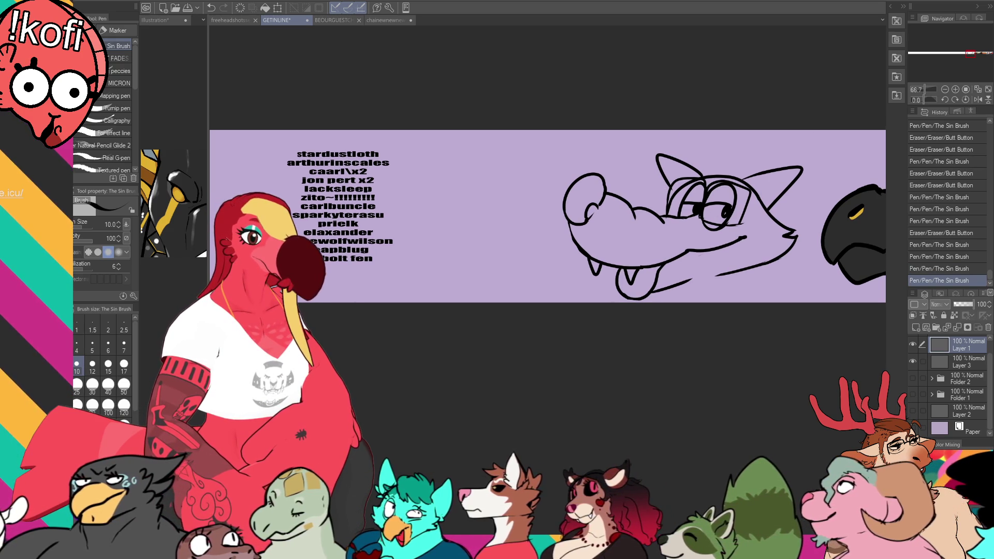
Add hair tufts on top of the head and near the ear, then open the Illustration document
{"action": "left_click_drag", "start_coordinate": [727, 177], "coordinate": [740, 177]}
{"action": "mouse_move", "coordinate": [676, 150]}
{"action": "left_mouse_down"}
{"action": "mouse_move", "coordinate": [715, 165]}
{"action": "mouse_move", "coordinate": [684, 176]}
{"action": "left_mouse_up"}
{"action": "key", "text": "e"}
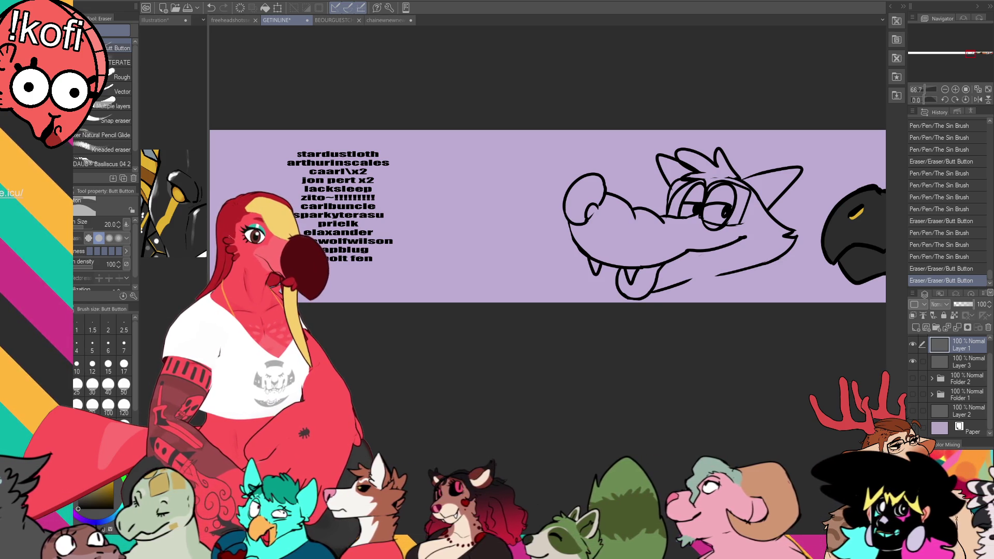
{"action": "left_click", "coordinate": [155, 20]}
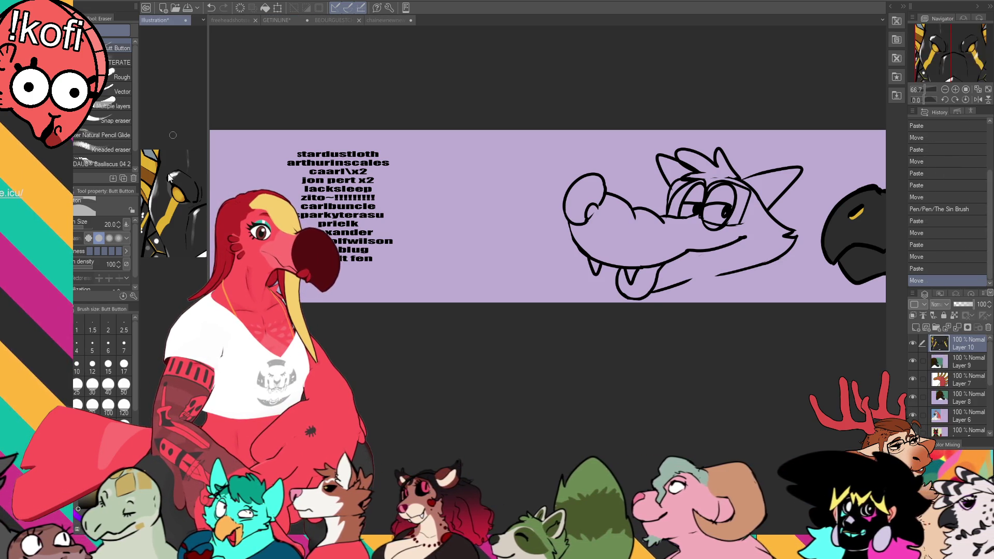
Paste the copied reference picture into the Illustration document and position it
{"action": "key", "text": "ctrl+v"}
{"action": "key", "text": "k"}
{"action": "left_click_drag", "start_coordinate": [166, 181], "coordinate": [154, 235]}
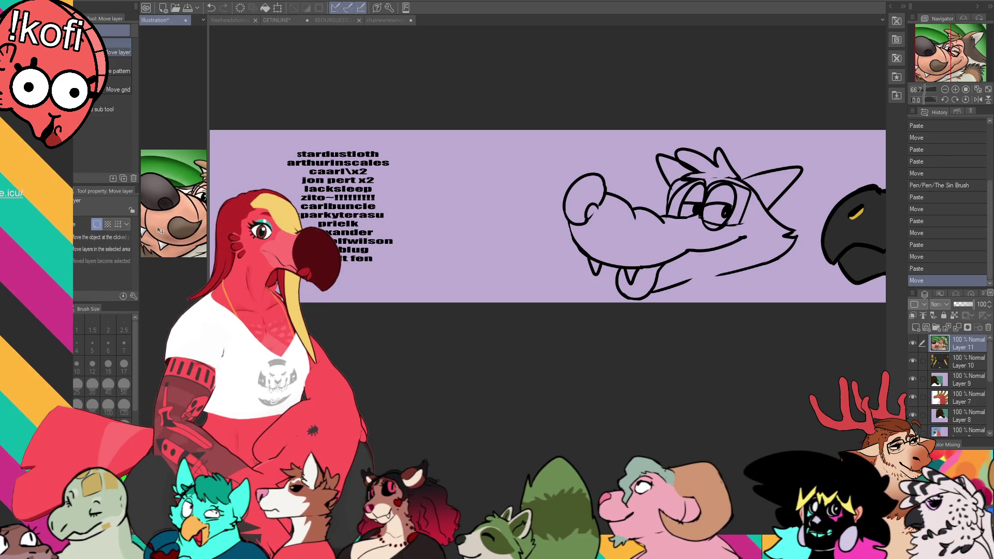
{"action": "key", "text": "p"}
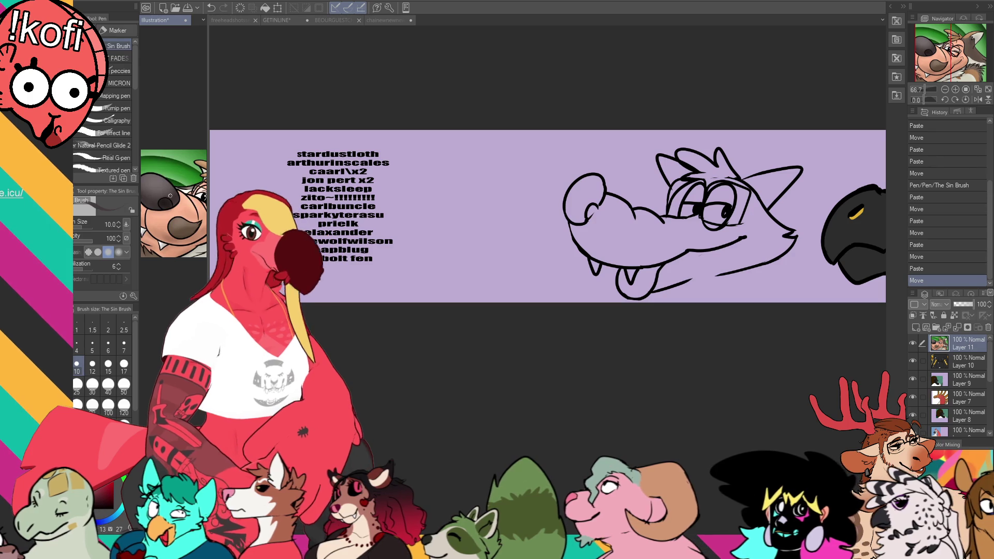
Back on the GETINLINE banner, draw the jaw and neck lines on Layer 1
{"action": "left_click", "coordinate": [276, 19]}
{"action": "left_click", "coordinate": [970, 371]}
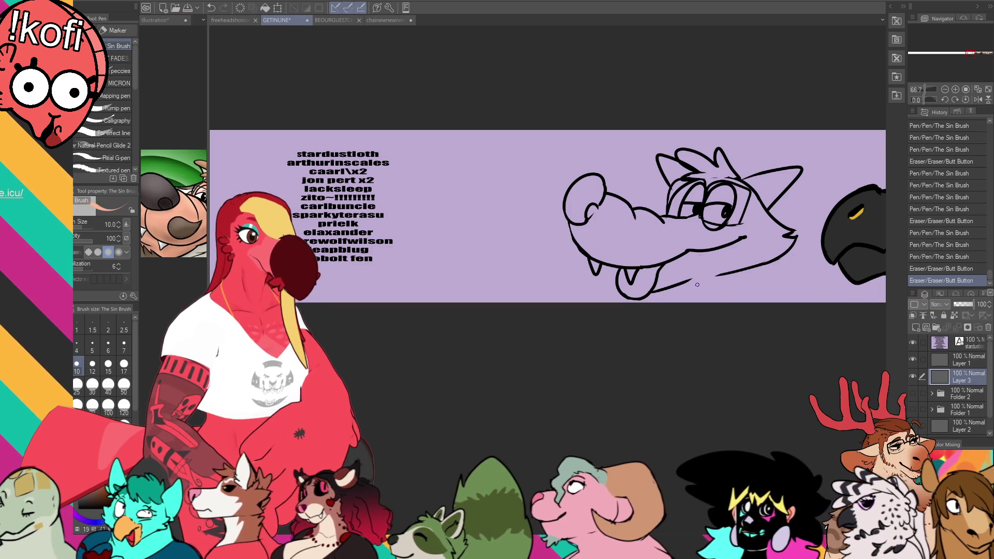
{"action": "left_click", "coordinate": [969, 361]}
{"action": "left_click_drag", "start_coordinate": [752, 262], "coordinate": [749, 302]}
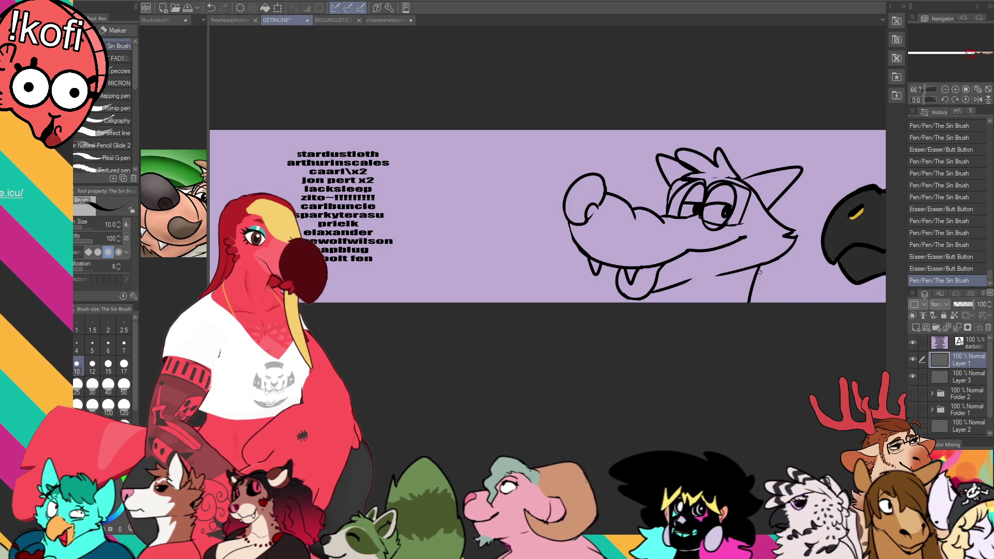
{"action": "key", "text": "ctrl+z"}
{"action": "left_click_drag", "start_coordinate": [765, 265], "coordinate": [747, 305]}
{"action": "key", "text": "ctrl+z"}
{"action": "mouse_move", "coordinate": [694, 284]}
{"action": "left_mouse_down"}
{"action": "mouse_move", "coordinate": [672, 301]}
{"action": "mouse_move", "coordinate": [693, 281]}
{"action": "mouse_move", "coordinate": [678, 295]}
{"action": "left_mouse_up"}
{"action": "left_click_drag", "start_coordinate": [765, 264], "coordinate": [764, 306]}
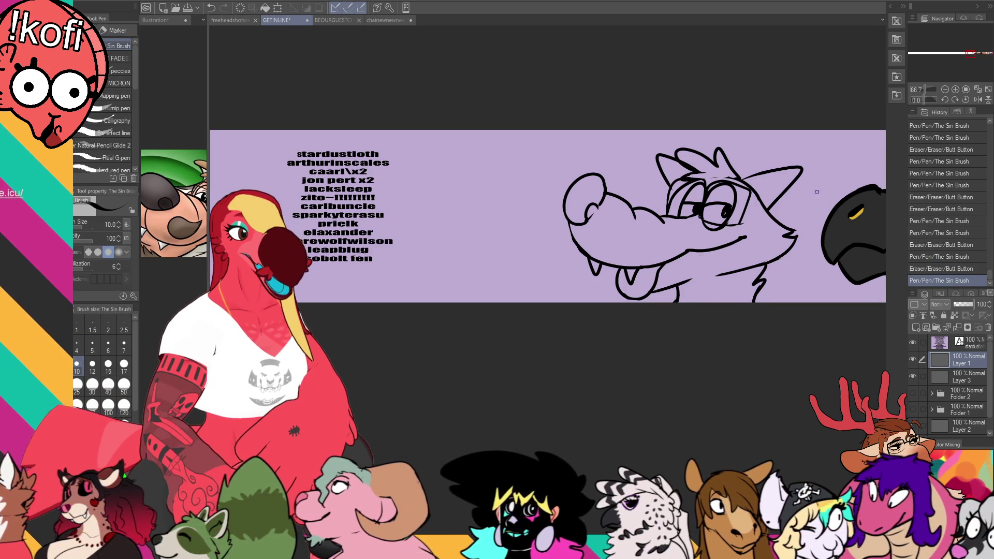
Add a line at the ear base and erase stray strokes to tidy both ears
{"action": "left_click_drag", "start_coordinate": [753, 175], "coordinate": [738, 181]}
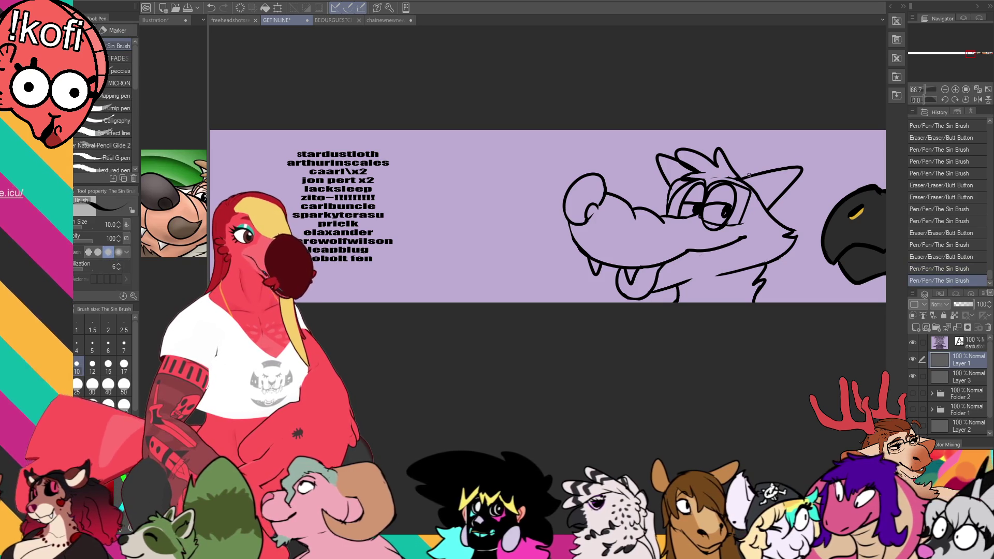
{"action": "key", "text": "e"}
{"action": "left_click_drag", "start_coordinate": [662, 168], "coordinate": [678, 179]}
{"action": "key", "text": "p"}
{"action": "key", "text": "e"}
{"action": "mouse_move", "coordinate": [772, 196]}
{"action": "left_mouse_down"}
{"action": "mouse_move", "coordinate": [787, 190]}
{"action": "mouse_move", "coordinate": [766, 207]}
{"action": "mouse_move", "coordinate": [785, 203]}
{"action": "left_mouse_up"}
{"action": "key", "text": "p"}
{"action": "key", "text": "e"}
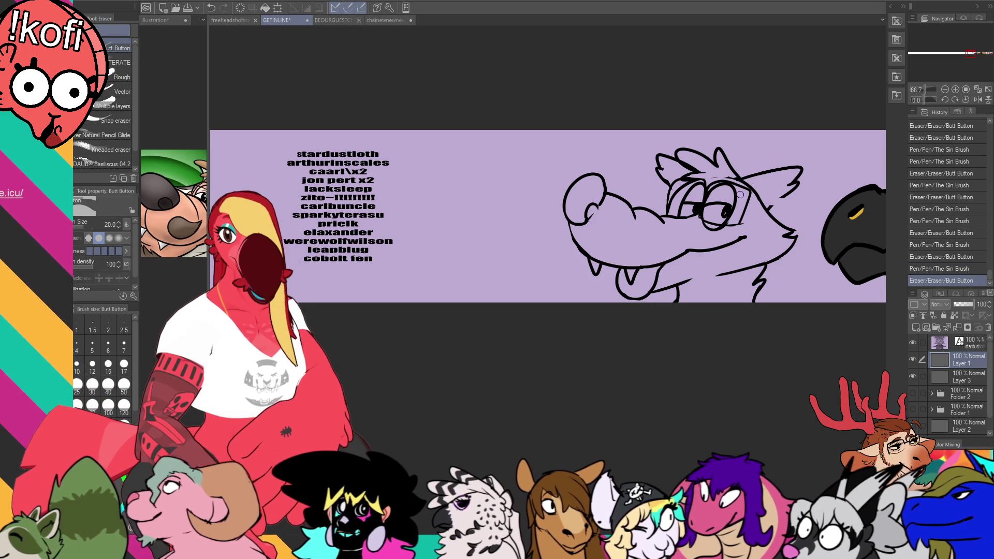
{"action": "key", "text": "p"}
{"action": "key", "text": "ctrl+z"}
{"action": "left_click_drag", "start_coordinate": [787, 196], "coordinate": [775, 201]}
{"action": "key", "text": "e"}
{"action": "key", "text": "p"}
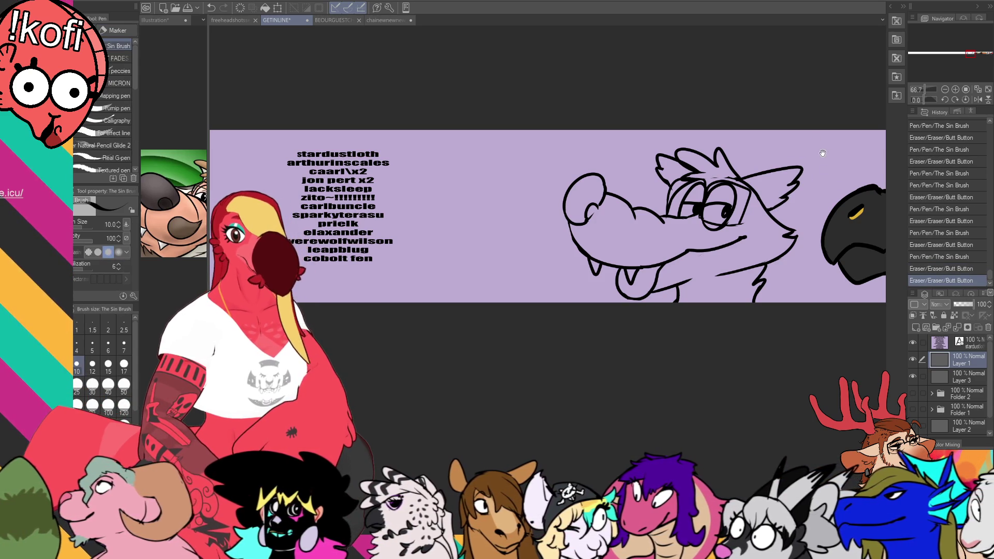
Add a short line near the eye after briefly checking the Illustration reference
{"action": "left_click_drag", "start_coordinate": [820, 149], "coordinate": [814, 147]}
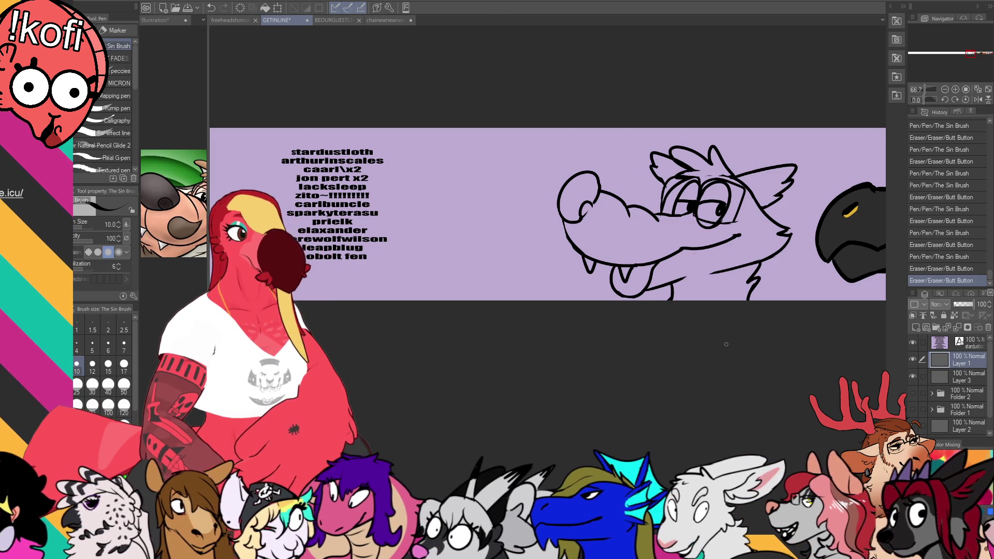
{"action": "scroll", "coordinate": [436, 54], "scroll_direction": "up", "scroll_amount": 2}
{"action": "left_click_drag", "start_coordinate": [641, 227], "coordinate": [648, 231]}
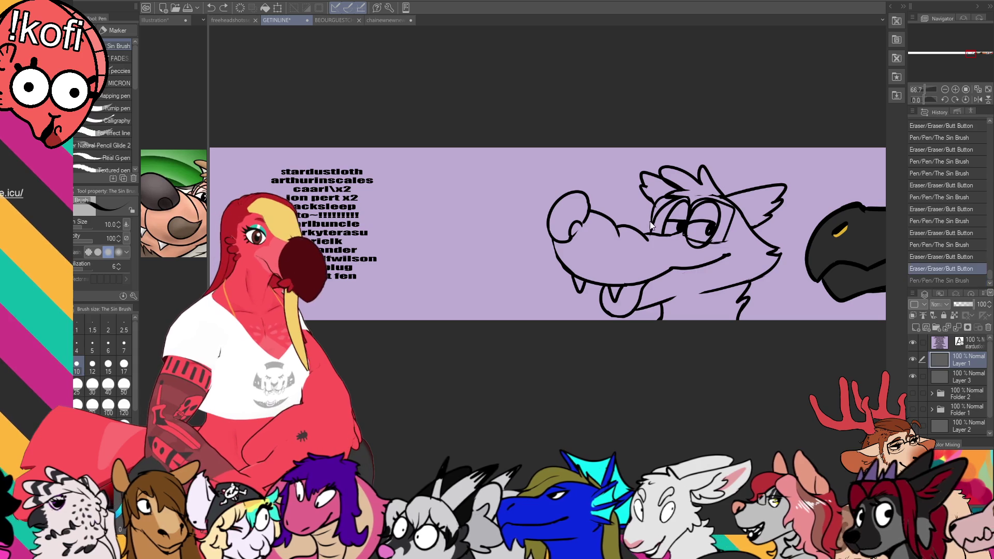
{"action": "left_click", "coordinate": [194, 208]}
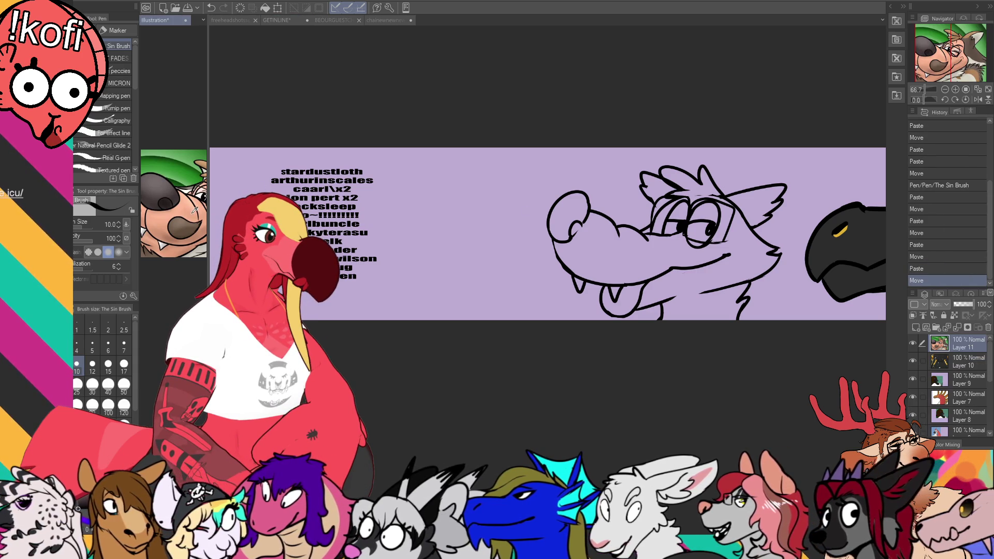
{"action": "left_click", "coordinate": [747, 238]}
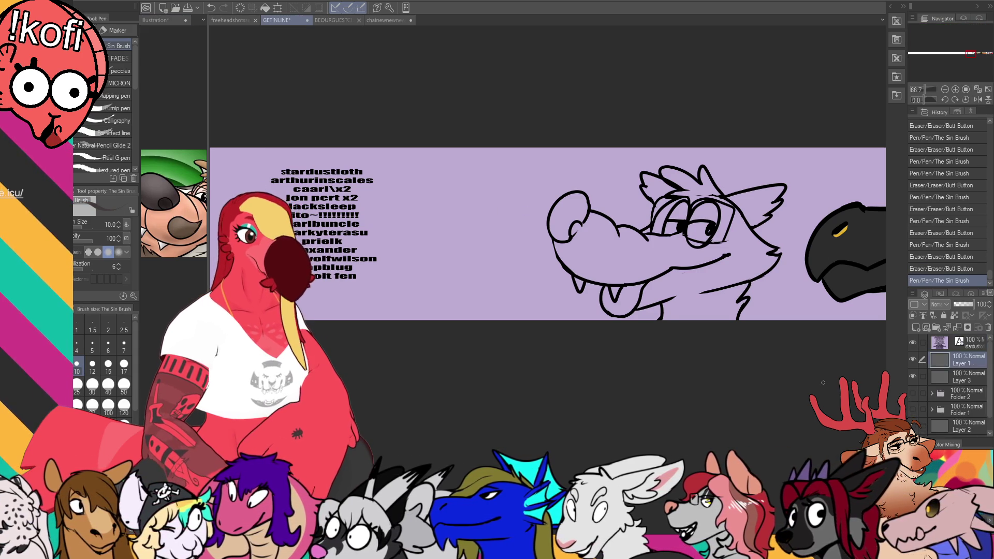
On Layer 3, fill the nose dark grey and the face peach
{"action": "left_click", "coordinate": [972, 377]}
{"action": "key", "text": "g"}
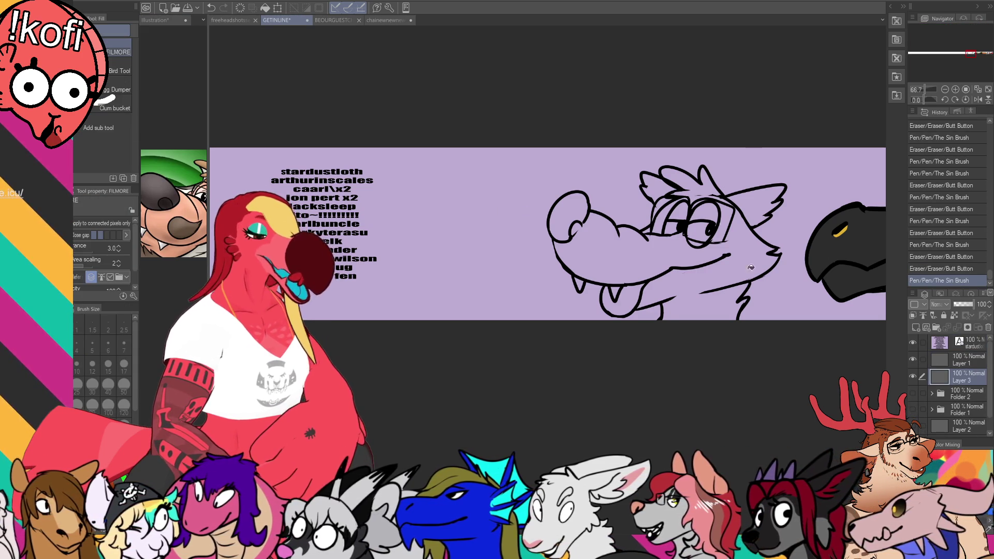
{"action": "left_click", "coordinate": [732, 295]}
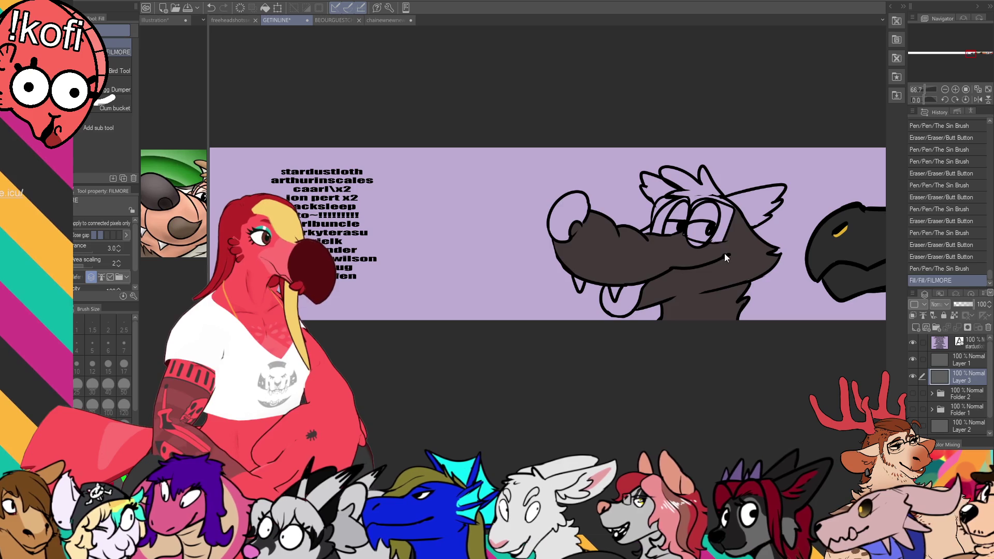
{"action": "key", "text": "ctrl+z"}
{"action": "left_click", "coordinate": [568, 234]}
{"action": "key", "text": "p"}
{"action": "left_click", "coordinate": [584, 221]}
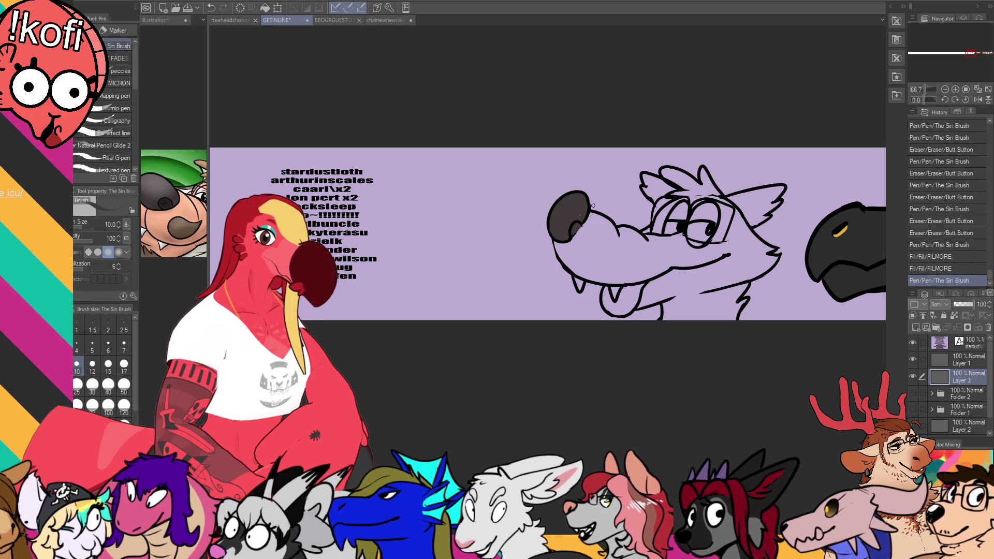
{"action": "key", "text": "g"}
{"action": "left_click", "coordinate": [673, 244]}
{"action": "left_click", "coordinate": [721, 236]}
Check the reference, then on Layer 1 redraw the muzzle outline and the tongue's bottom
{"action": "left_click", "coordinate": [179, 270]}
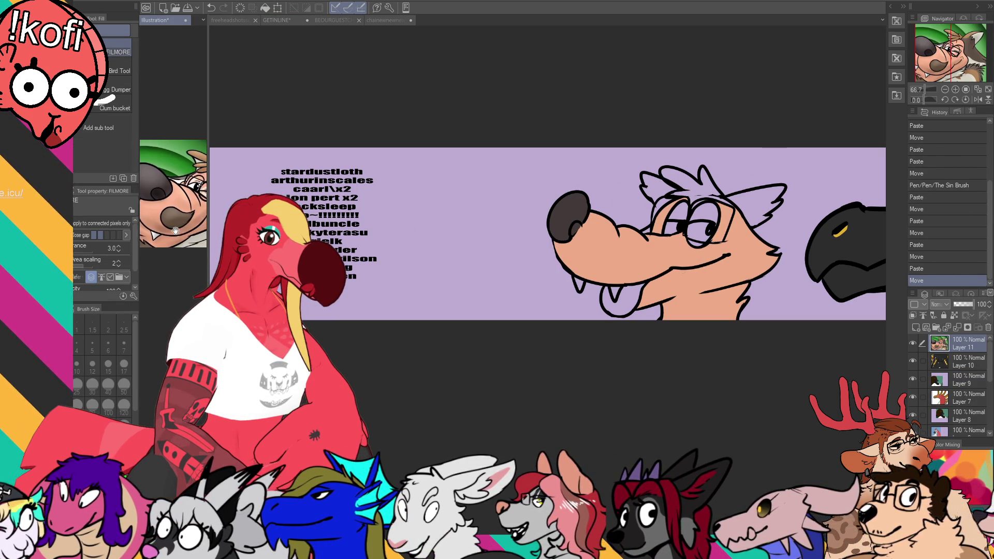
{"action": "left_click_drag", "start_coordinate": [171, 249], "coordinate": [163, 238]}
{"action": "key", "text": "p"}
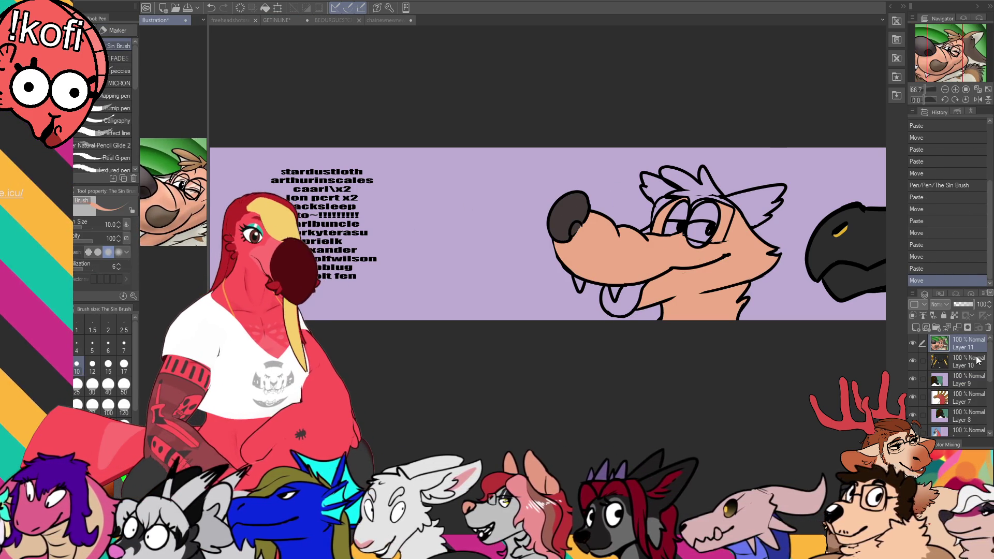
{"action": "left_click", "coordinate": [839, 392]}
{"action": "left_click", "coordinate": [969, 361]}
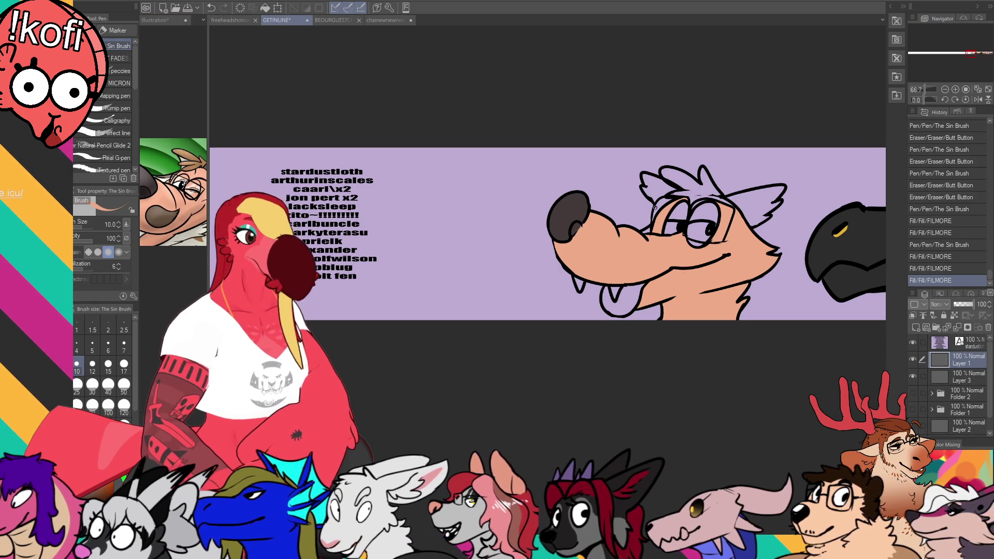
{"action": "mouse_move", "coordinate": [598, 249]}
{"action": "left_mouse_down"}
{"action": "mouse_move", "coordinate": [627, 242]}
{"action": "mouse_move", "coordinate": [646, 259]}
{"action": "mouse_move", "coordinate": [598, 272]}
{"action": "left_mouse_up"}
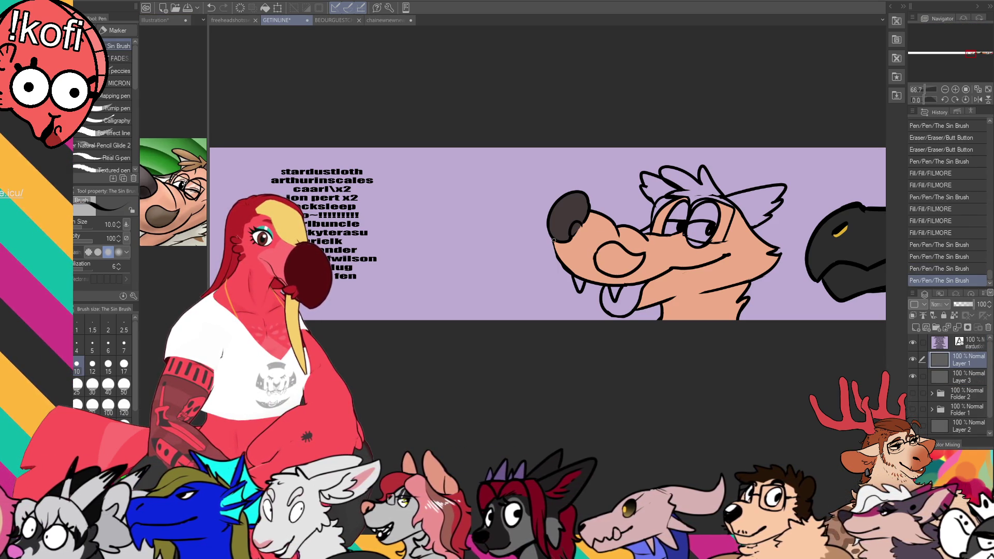
{"action": "left_click_drag", "start_coordinate": [555, 244], "coordinate": [565, 263]}
{"action": "mouse_move", "coordinate": [603, 312]}
{"action": "left_mouse_down"}
{"action": "mouse_move", "coordinate": [641, 314]}
{"action": "mouse_move", "coordinate": [601, 322]}
{"action": "left_mouse_up"}
{"action": "key", "text": "ctrl+z"}
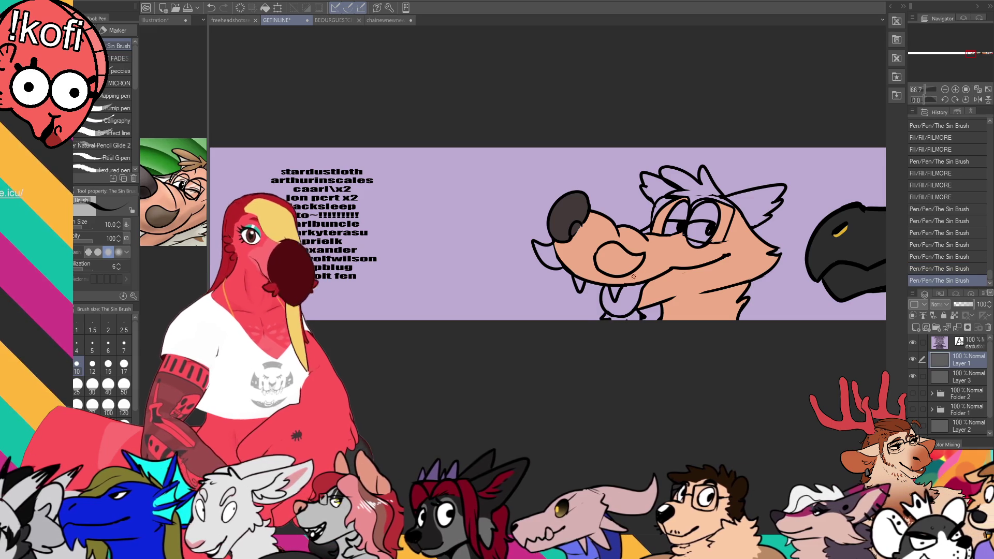
{"action": "left_click_drag", "start_coordinate": [805, 216], "coordinate": [791, 221]}
{"action": "left_click_drag", "start_coordinate": [693, 268], "coordinate": [702, 272]}
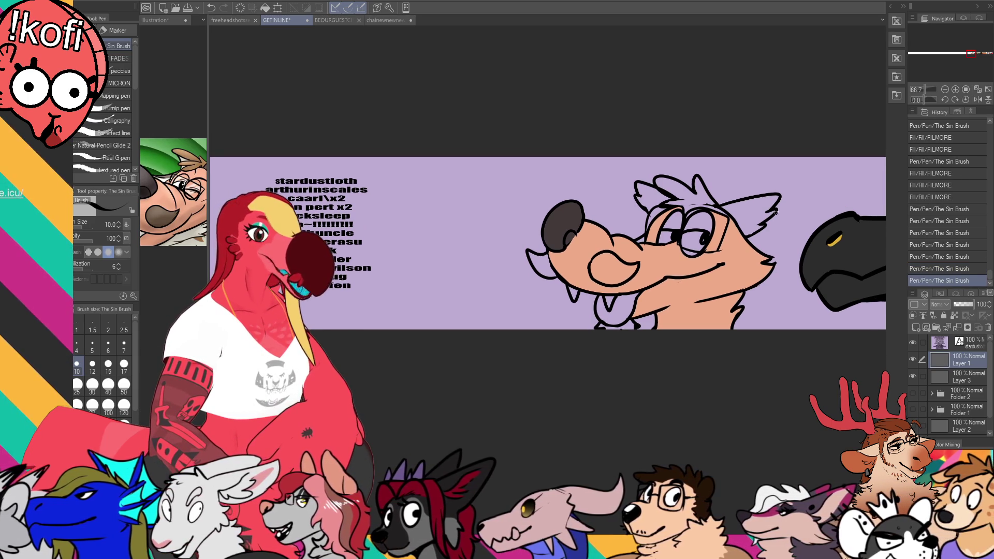
On Layer 3, fill the insides of the right and left ears brown
{"action": "left_click", "coordinate": [956, 378]}
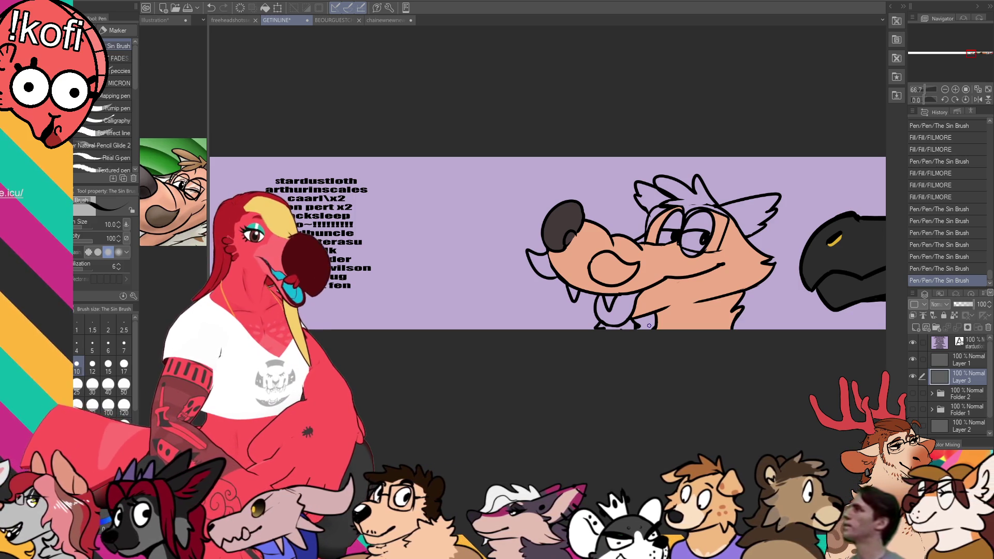
{"action": "key", "text": "ctrl+Tab"}
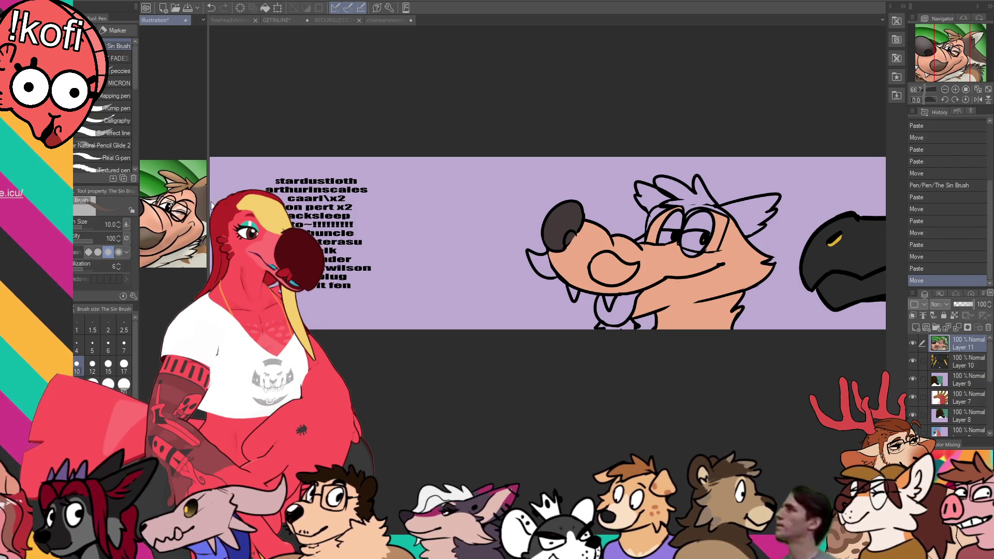
{"action": "key", "text": "g"}
{"action": "key", "text": "g"}
{"action": "key", "text": "ctrl+Tab"}
{"action": "left_click", "coordinate": [757, 214]}
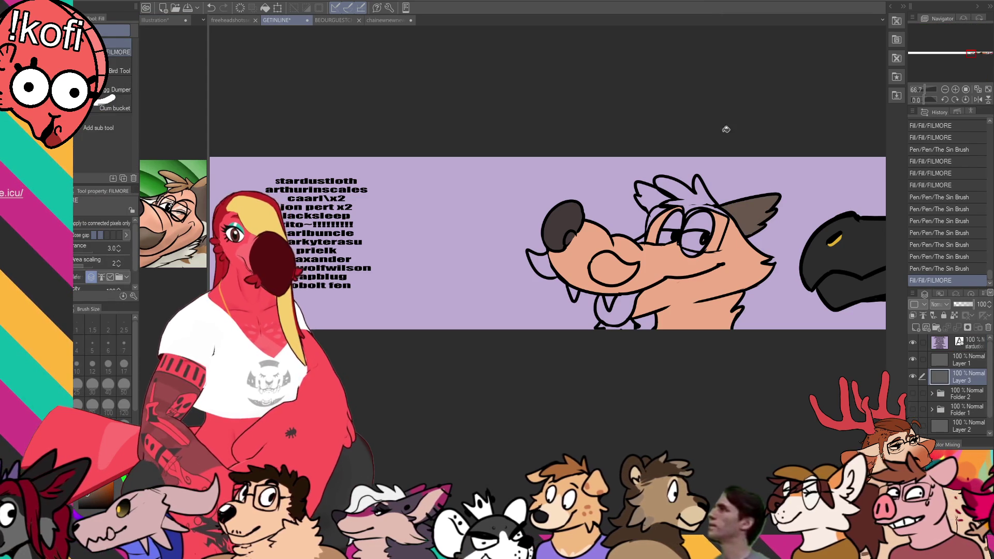
{"action": "left_click_drag", "start_coordinate": [718, 211], "coordinate": [717, 203]}
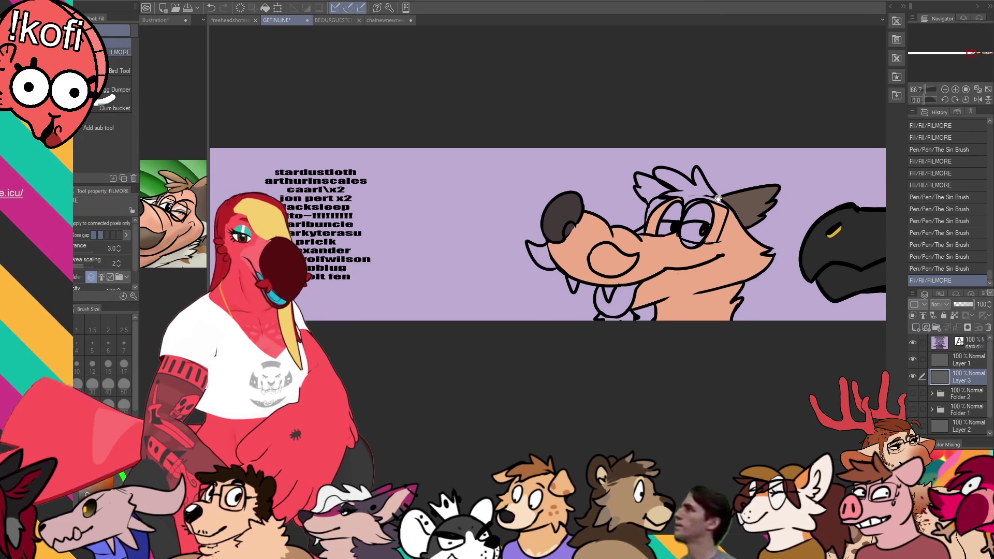
{"action": "left_click", "coordinate": [653, 184]}
Add a pen stroke near the ear and bring up the freeheadshots sketch sheet
{"action": "key", "text": "p"}
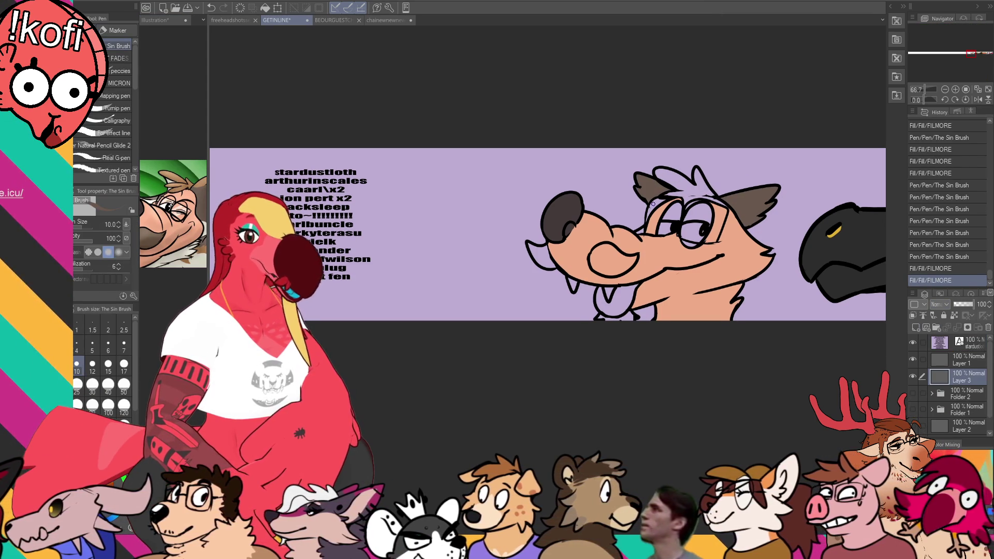
{"action": "key", "text": "g"}
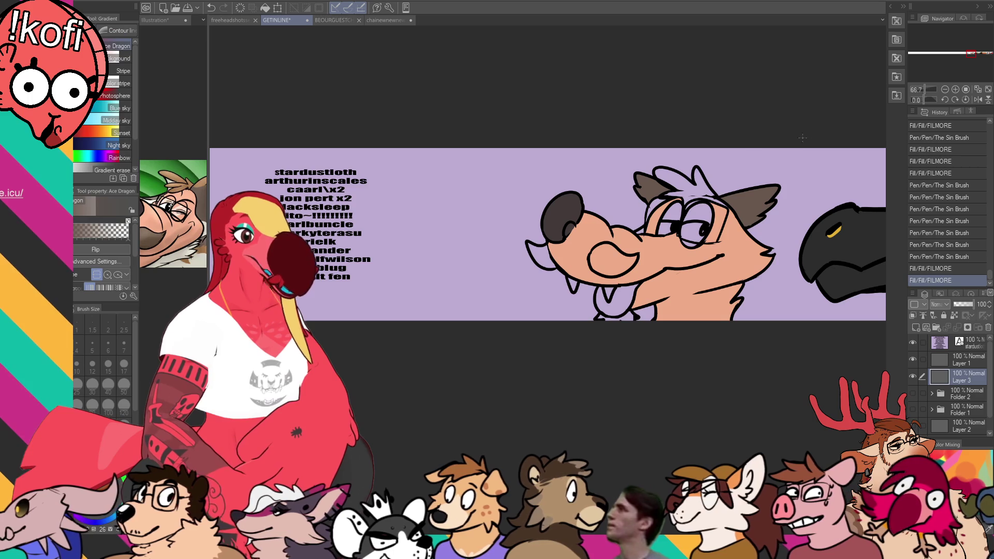
{"action": "key", "text": "p"}
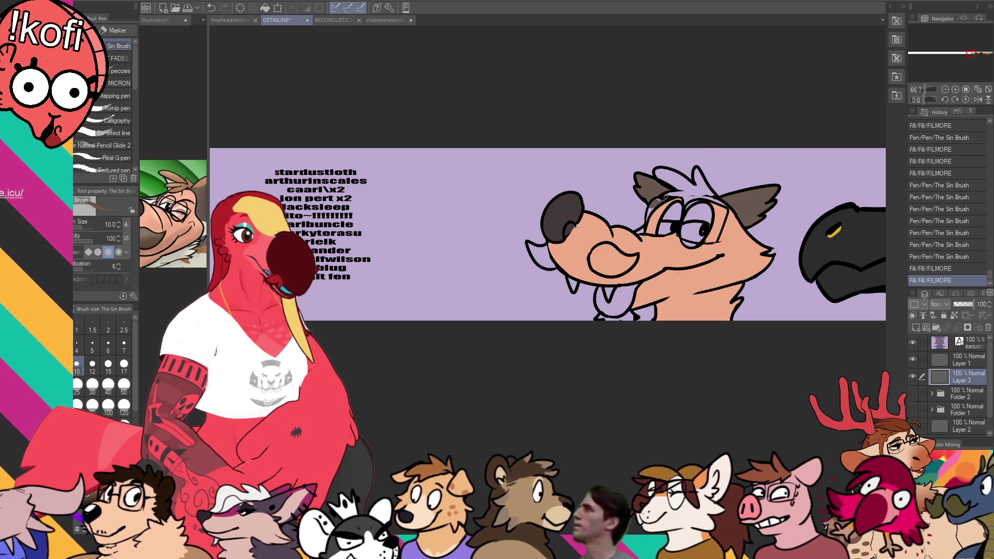
{"action": "left_click_drag", "start_coordinate": [661, 201], "coordinate": [660, 189]}
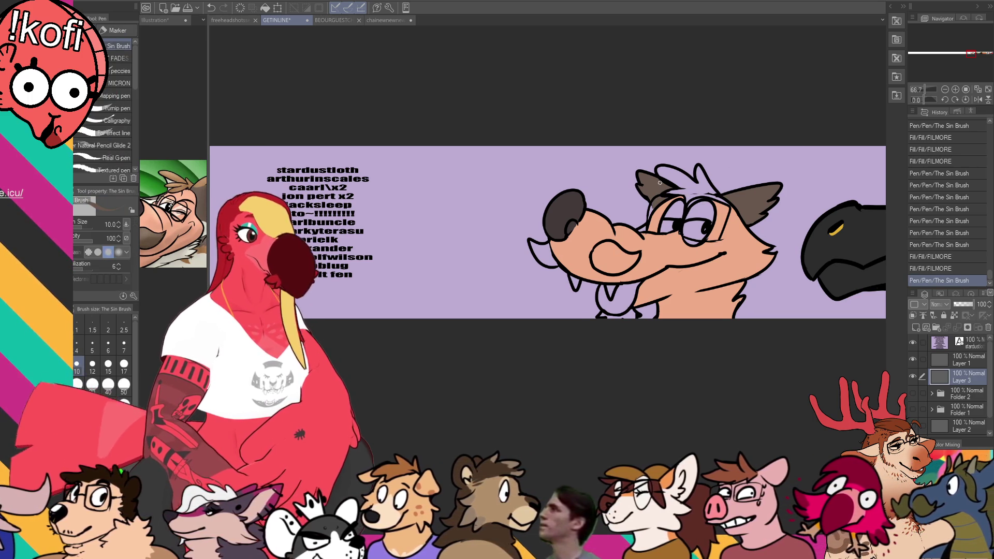
{"action": "left_click", "coordinate": [245, 21]}
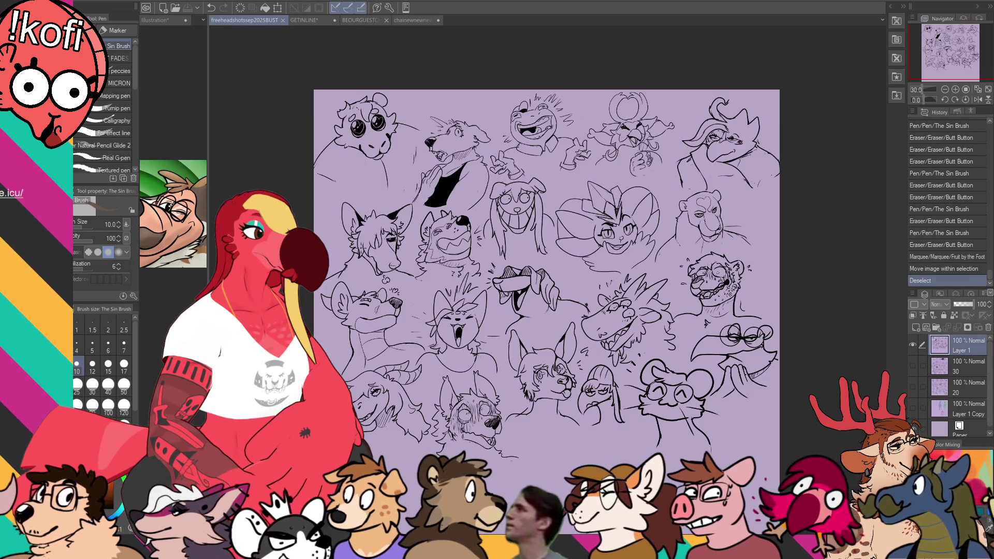
Open the BEOURGUESTCHARACTERLISTlineup document and pan along its characters
{"action": "left_click", "coordinate": [361, 20]}
{"action": "mouse_move", "coordinate": [740, 219]}
{"action": "left_mouse_down"}
{"action": "mouse_move", "coordinate": [756, 233]}
{"action": "mouse_move", "coordinate": [817, 245]}
{"action": "left_mouse_up"}
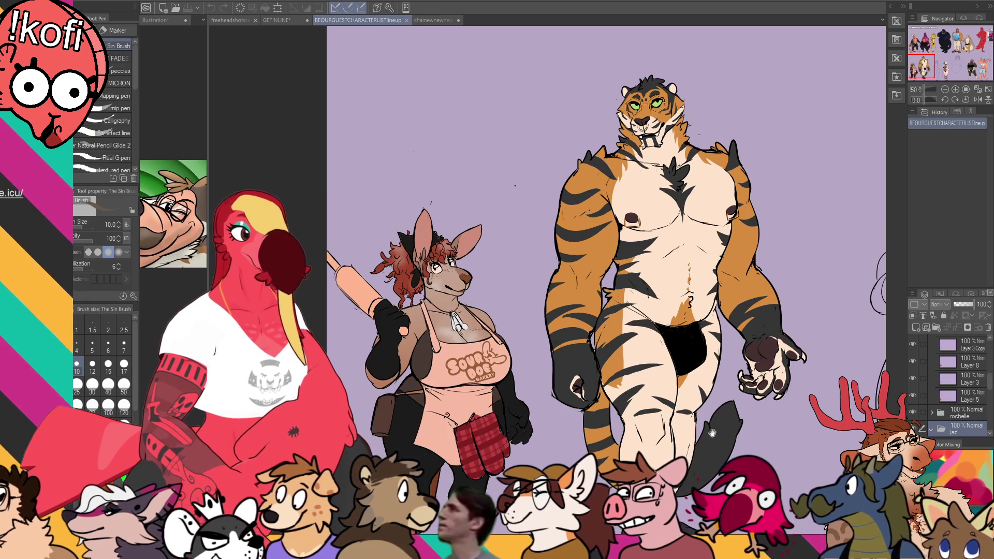
{"action": "left_click_drag", "start_coordinate": [699, 436], "coordinate": [315, 388]}
{"action": "left_click_drag", "start_coordinate": [624, 370], "coordinate": [585, 410]}
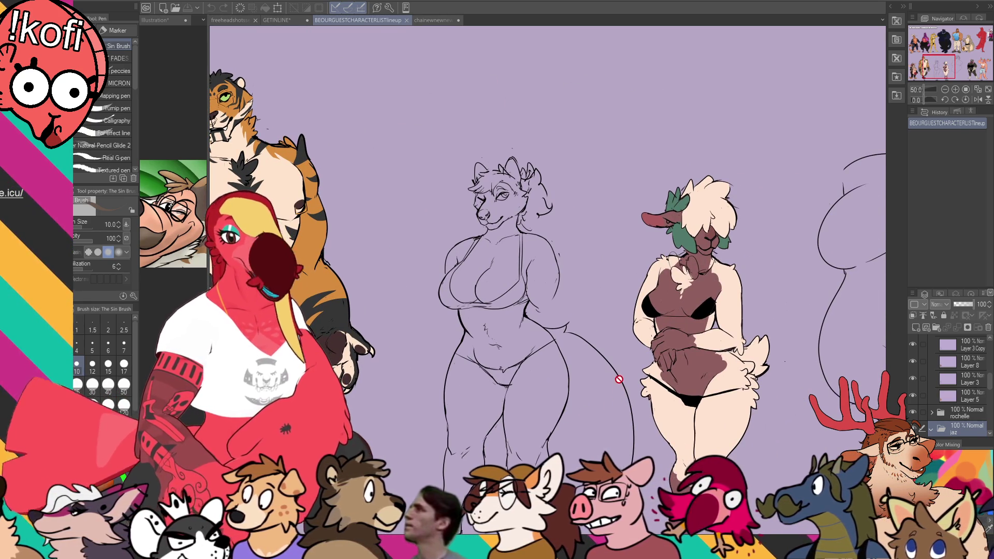
{"action": "left_click_drag", "start_coordinate": [730, 352], "coordinate": [296, 357]}
{"action": "mouse_move", "coordinate": [728, 324]}
{"action": "left_mouse_down"}
{"action": "mouse_move", "coordinate": [562, 323]}
{"action": "mouse_move", "coordinate": [417, 360]}
{"action": "left_mouse_up"}
{"action": "scroll", "coordinate": [418, 359], "scroll_direction": "up", "scroll_amount": 5}
{"action": "left_click_drag", "start_coordinate": [467, 103], "coordinate": [466, 517]}
Pan to the red deer and magenta bird, view the whole roster, then return to GETINLINE
{"action": "left_click_drag", "start_coordinate": [570, 310], "coordinate": [673, 316]}
{"action": "left_click_drag", "start_coordinate": [828, 311], "coordinate": [362, 311]}
{"action": "left_click_drag", "start_coordinate": [777, 311], "coordinate": [466, 321]}
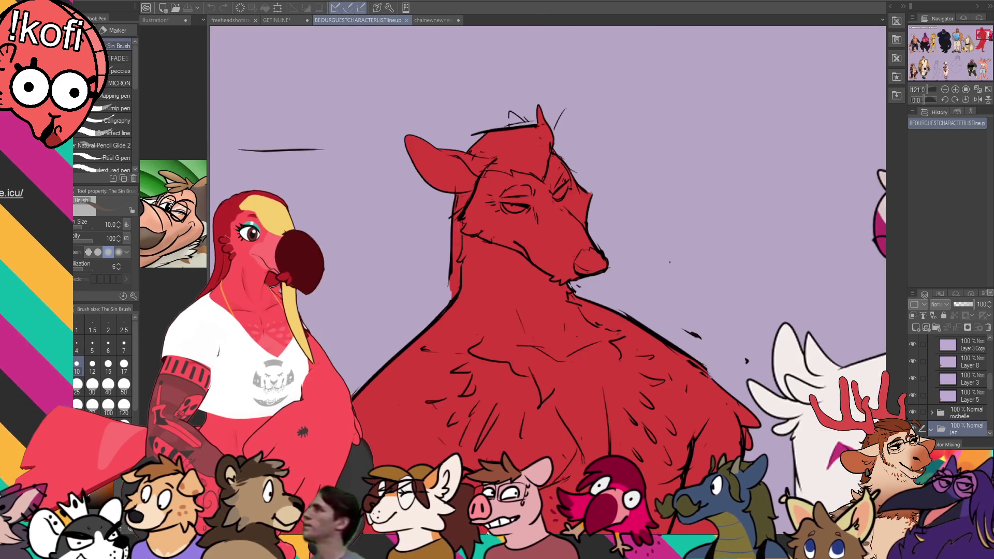
{"action": "left_click_drag", "start_coordinate": [725, 321], "coordinate": [518, 336]}
{"action": "left_click_drag", "start_coordinate": [593, 440], "coordinate": [400, 428]}
{"action": "scroll", "coordinate": [407, 422], "scroll_direction": "down", "scroll_amount": 5}
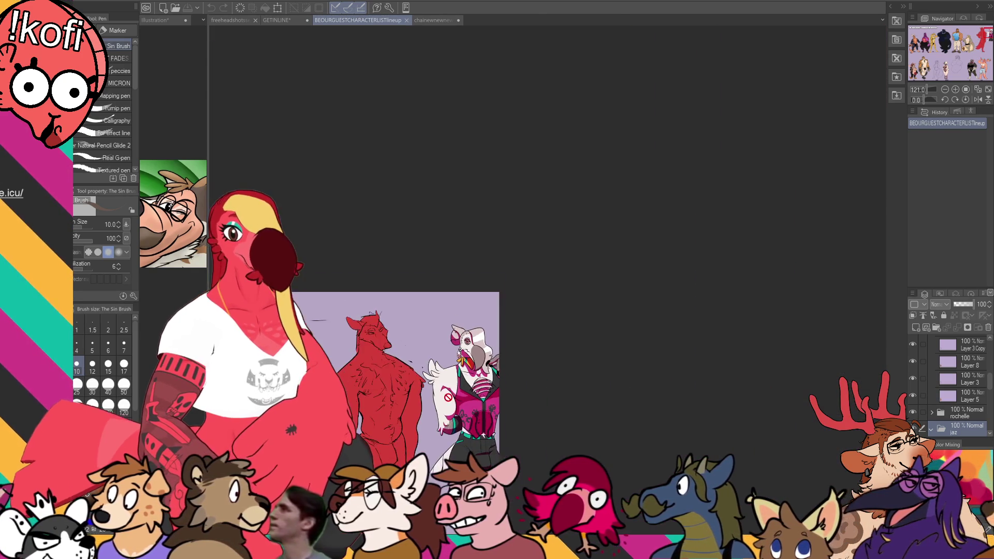
{"action": "left_click_drag", "start_coordinate": [156, 331], "coordinate": [602, 331]}
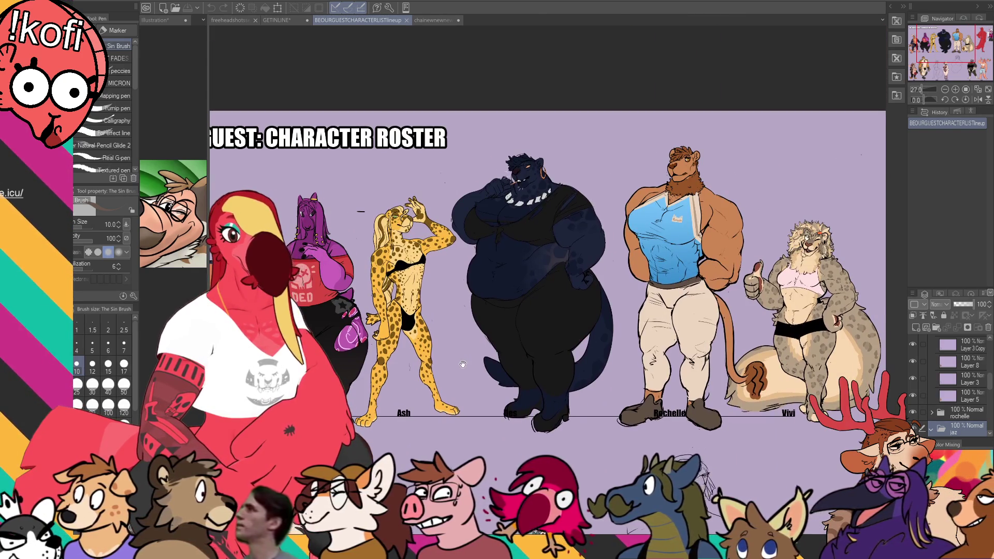
{"action": "left_click_drag", "start_coordinate": [463, 365], "coordinate": [547, 361]}
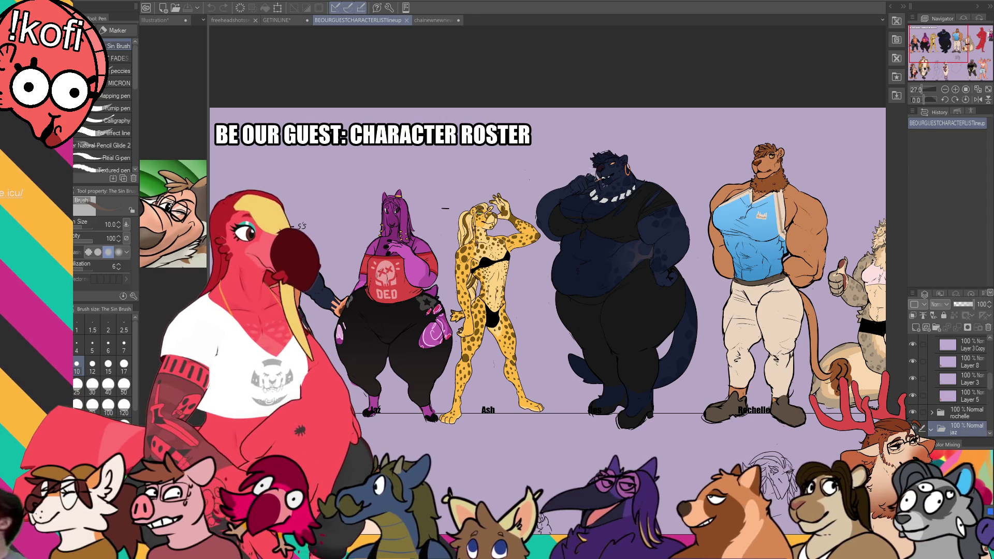
{"action": "left_click", "coordinate": [225, 20]}
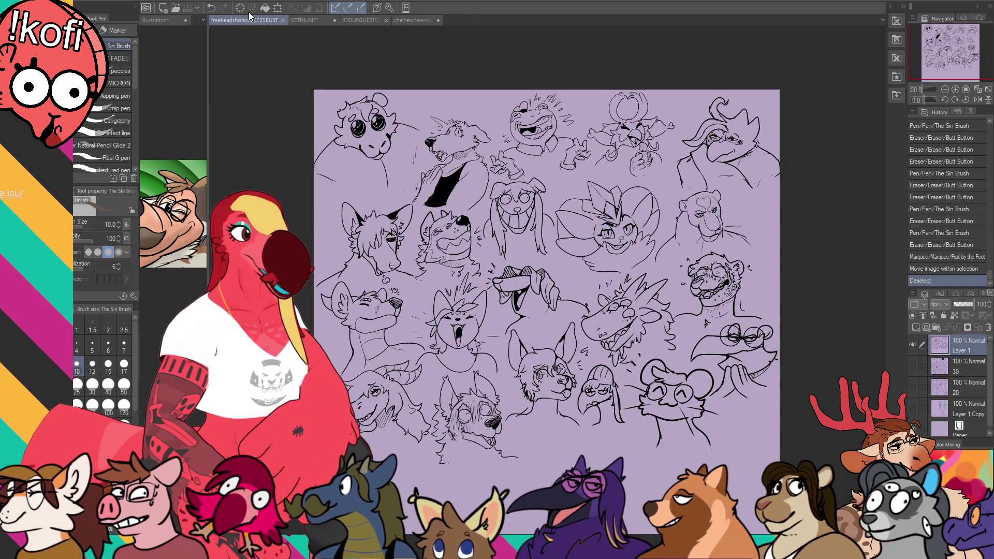
{"action": "left_click", "coordinate": [293, 22]}
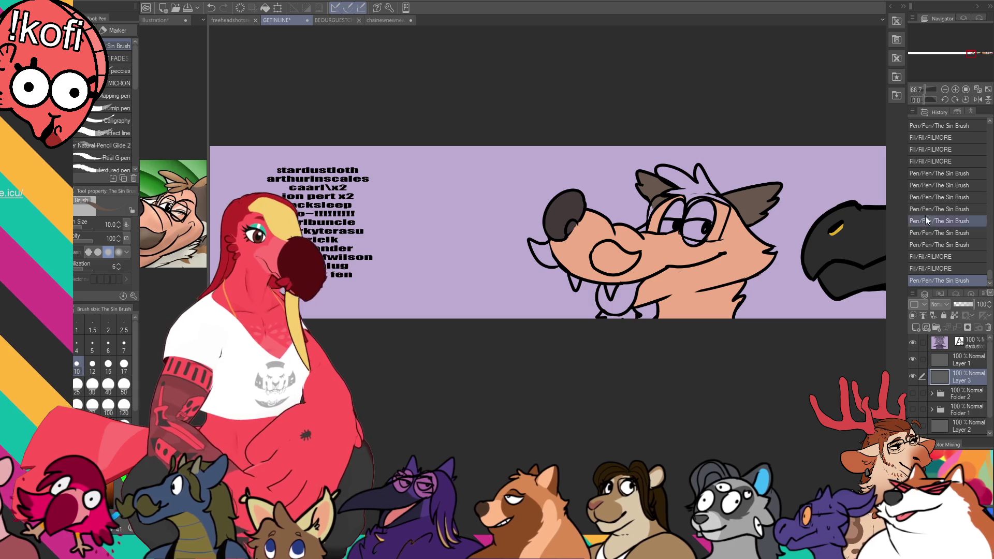
Fill the canine's cheek fur and another fur patch grey, undoing stray pen strokes
{"action": "key", "text": "ctrl+z"}
{"action": "left_click_drag", "start_coordinate": [747, 212], "coordinate": [737, 280]}
{"action": "key", "text": "ctrl+z"}
{"action": "key", "text": "g"}
{"action": "left_click", "coordinate": [756, 233]}
{"action": "left_click", "coordinate": [758, 236]}
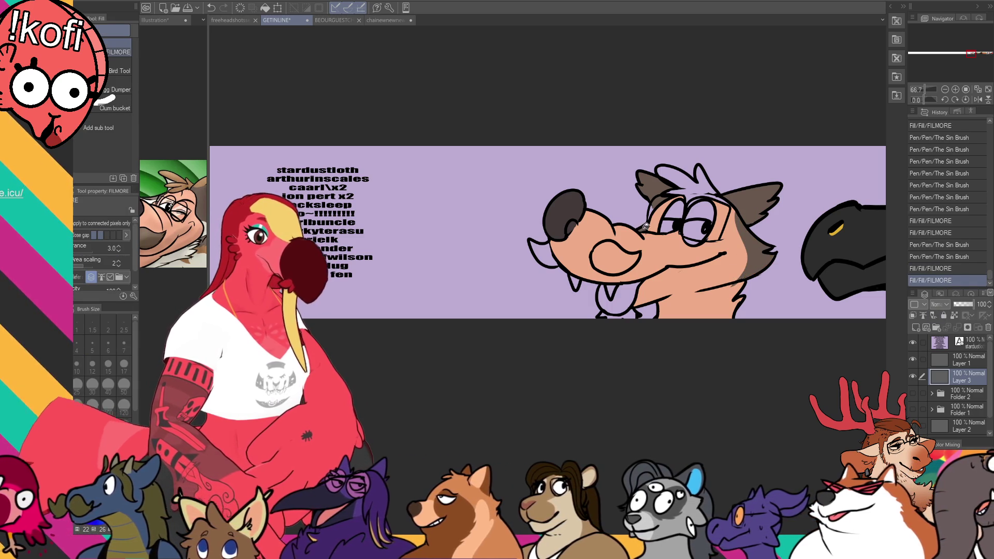
{"action": "left_click", "coordinate": [646, 225]}
{"action": "key", "text": "p"}
{"action": "left_click_drag", "start_coordinate": [654, 206], "coordinate": [651, 215]}
{"action": "key", "text": "ctrl+z"}
{"action": "mouse_move", "coordinate": [744, 199]}
{"action": "left_mouse_down"}
{"action": "mouse_move", "coordinate": [727, 187]}
{"action": "mouse_move", "coordinate": [777, 149]}
{"action": "mouse_move", "coordinate": [751, 156]}
{"action": "left_mouse_up"}
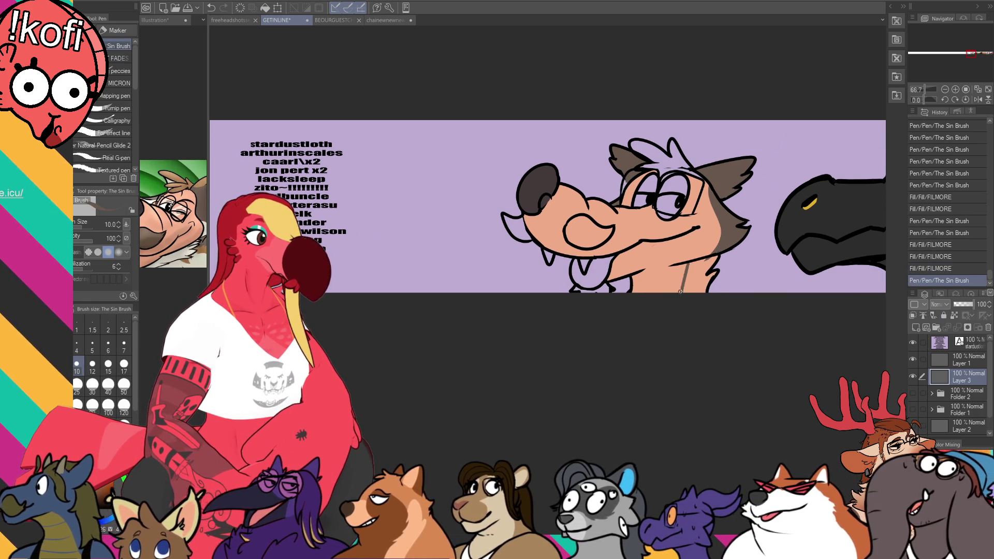
{"action": "left_click_drag", "start_coordinate": [659, 245], "coordinate": [669, 236]}
Fill under the chin and the chest white, then redraw the line across the chest
{"action": "key", "text": "ctrl+Tab"}
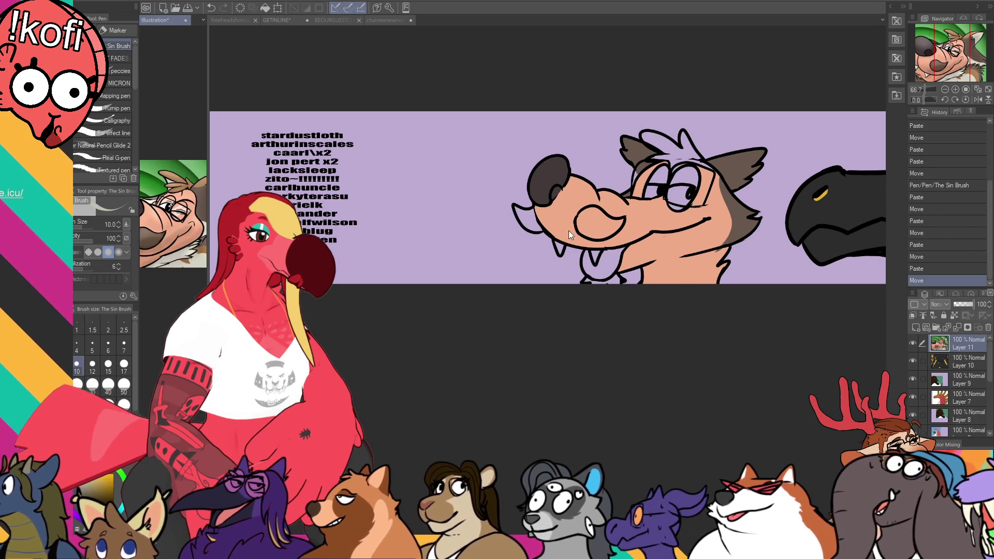
{"action": "key", "text": "ctrl+Tab"}
{"action": "key", "text": "g"}
{"action": "left_click", "coordinate": [666, 271]}
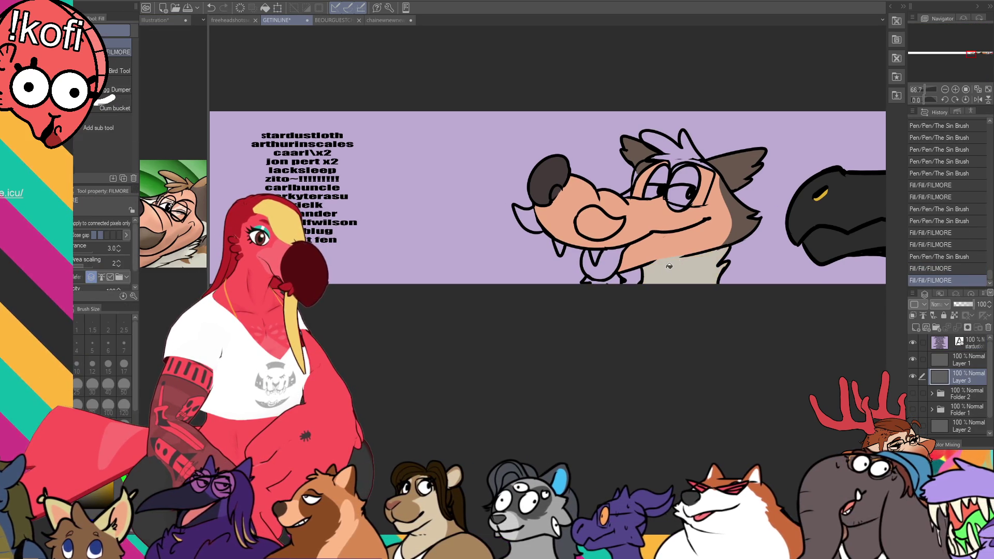
{"action": "key", "text": "ctrl+Tab"}
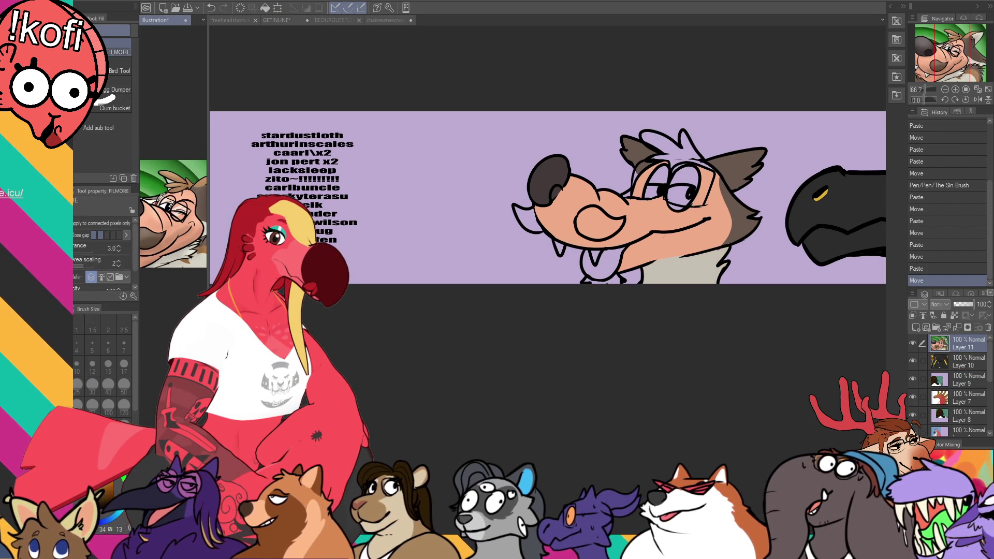
{"action": "key", "text": "ctrl+Tab"}
{"action": "key", "text": "g"}
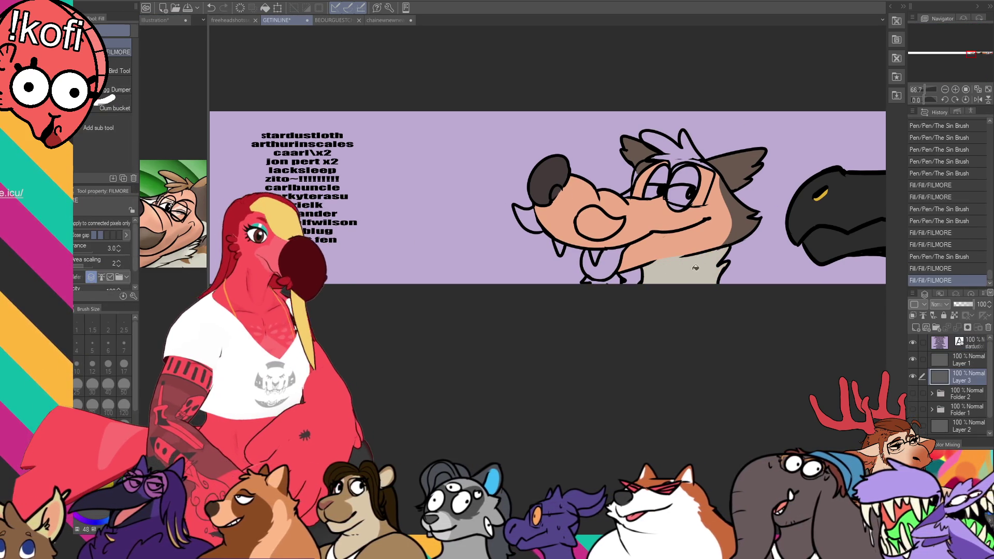
{"action": "key", "text": "g"}
{"action": "left_click", "coordinate": [692, 270]}
{"action": "left_click", "coordinate": [658, 191]}
{"action": "key", "text": "ctrl+z"}
{"action": "key", "text": "p"}
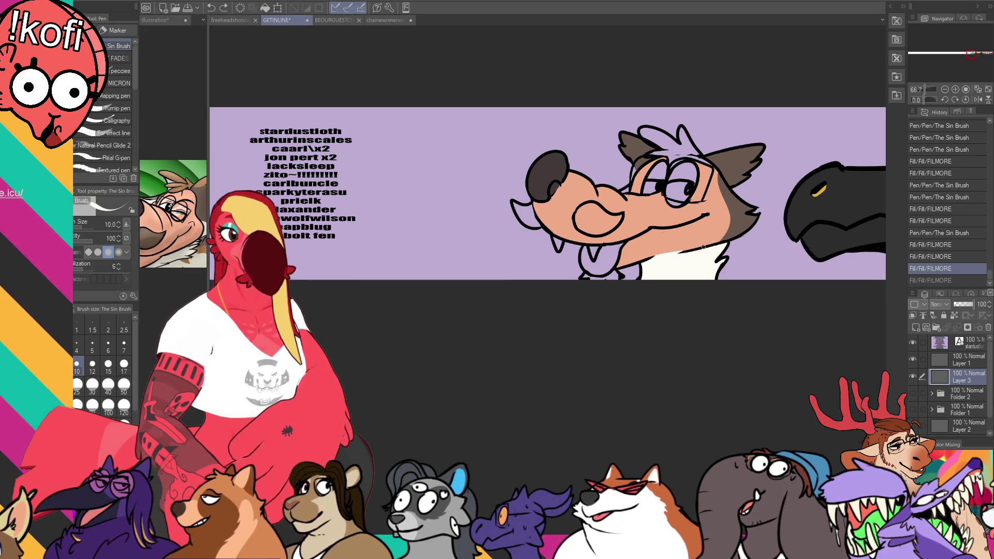
{"action": "left_click_drag", "start_coordinate": [683, 250], "coordinate": [654, 258]}
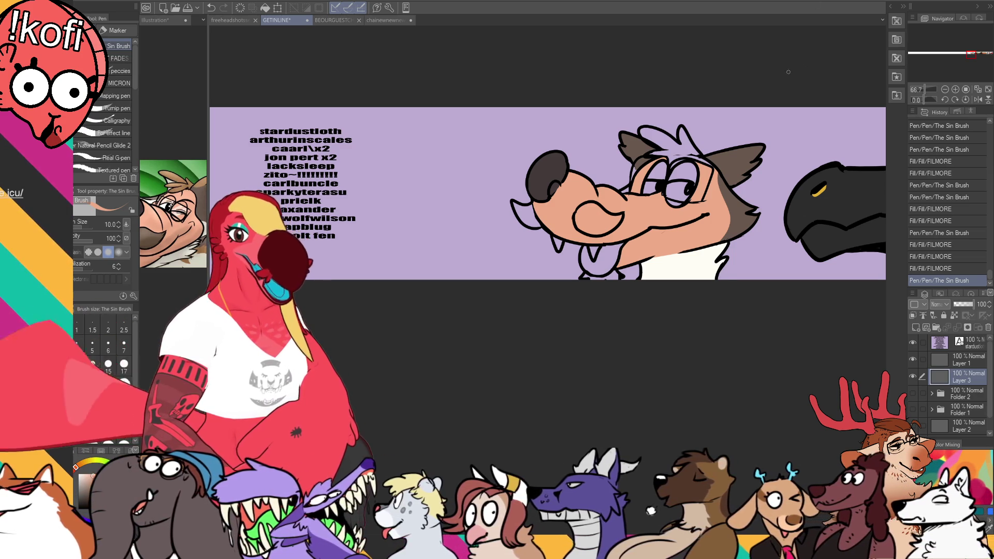
Undo a stray stroke and bucket-fill two patches of the canine's ear
{"action": "left_click_drag", "start_coordinate": [560, 196], "coordinate": [554, 189]}
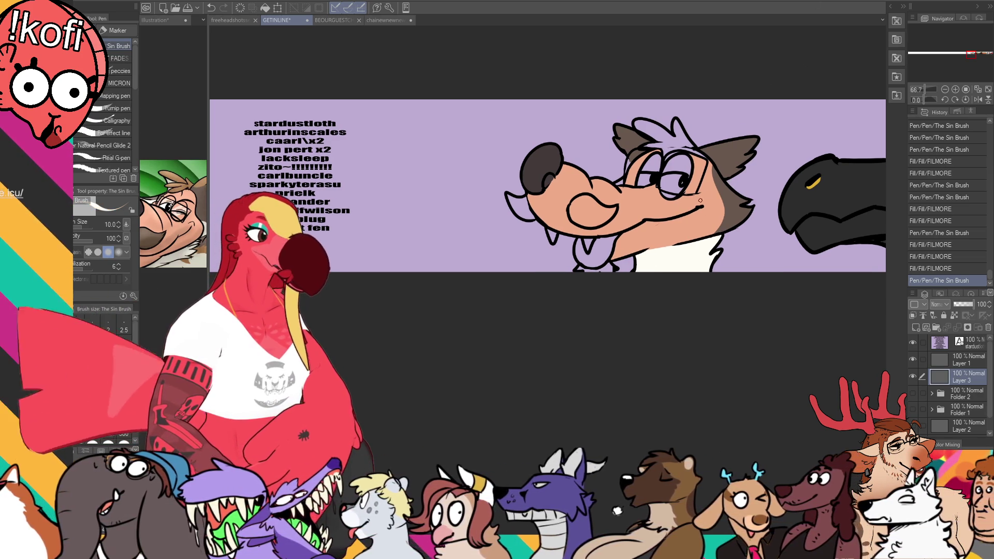
{"action": "key", "text": "ctrl+Tab"}
{"action": "key", "text": "ctrl+Tab"}
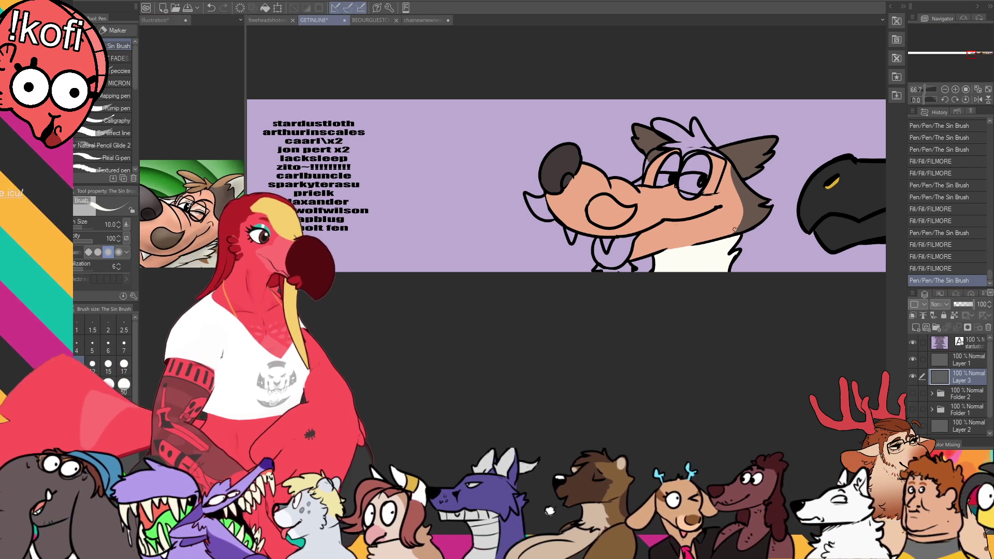
{"action": "key", "text": "ctrl+z"}
{"action": "mouse_move", "coordinate": [764, 212]}
{"action": "left_mouse_down"}
{"action": "mouse_move", "coordinate": [743, 217]}
{"action": "mouse_move", "coordinate": [768, 205]}
{"action": "left_mouse_up"}
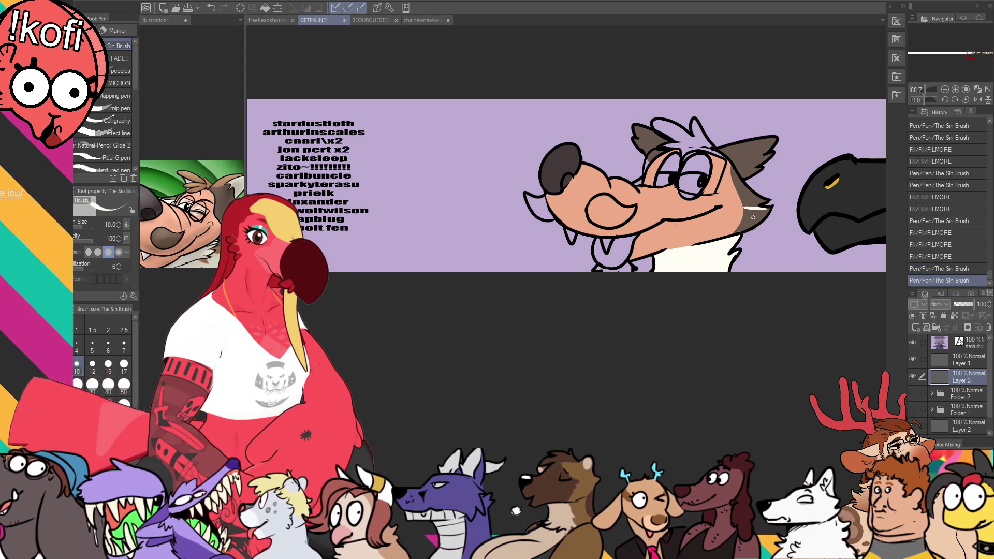
{"action": "key", "text": "g"}
{"action": "left_click", "coordinate": [751, 218]}
{"action": "left_click", "coordinate": [757, 215]}
Add a white stroke on the canine's ear and fill that ear area white
{"action": "mouse_move", "coordinate": [646, 221]}
{"action": "left_mouse_down"}
{"action": "mouse_move", "coordinate": [728, 217]}
{"action": "mouse_move", "coordinate": [704, 243]}
{"action": "mouse_move", "coordinate": [672, 255]}
{"action": "left_mouse_up"}
{"action": "key", "text": "p"}
{"action": "left_click_drag", "start_coordinate": [757, 193], "coordinate": [777, 176]}
{"action": "key", "text": "g"}
{"action": "key", "text": "g"}
{"action": "left_click", "coordinate": [772, 190]}
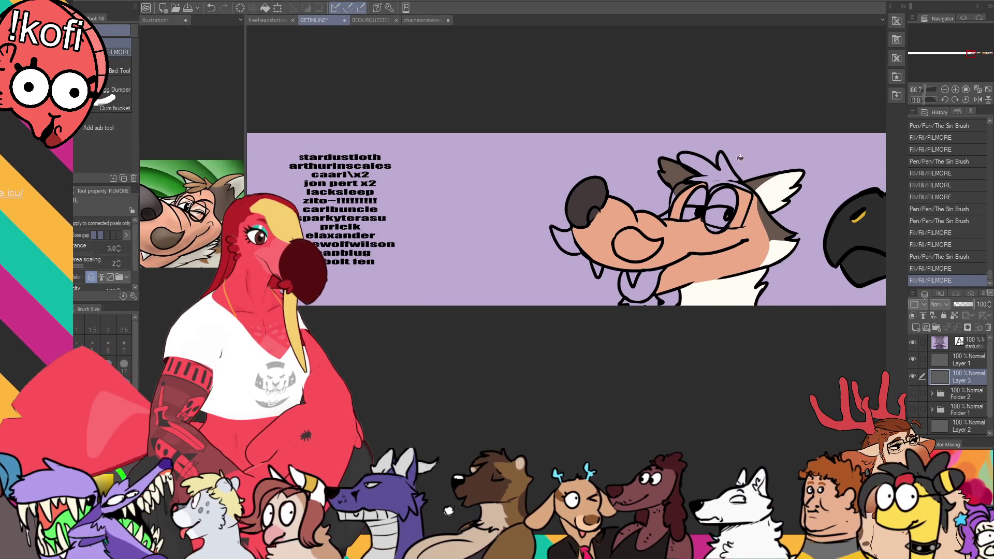
{"action": "key", "text": "p"}
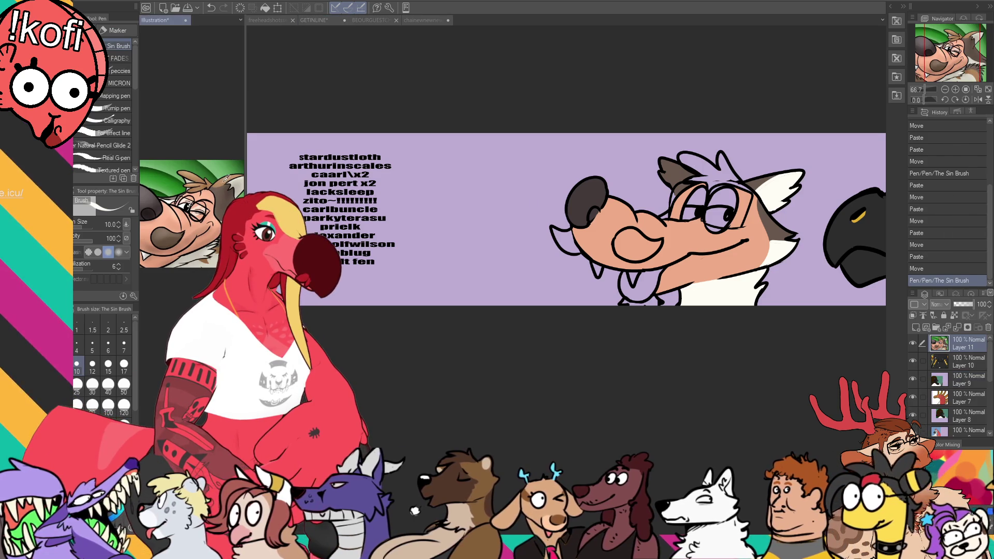
Fill the inner ear, tan head top, dark grey nose and ear patch, and pink tongue
{"action": "key", "text": "g"}
{"action": "left_click", "coordinate": [764, 177]}
{"action": "left_click", "coordinate": [763, 177]}
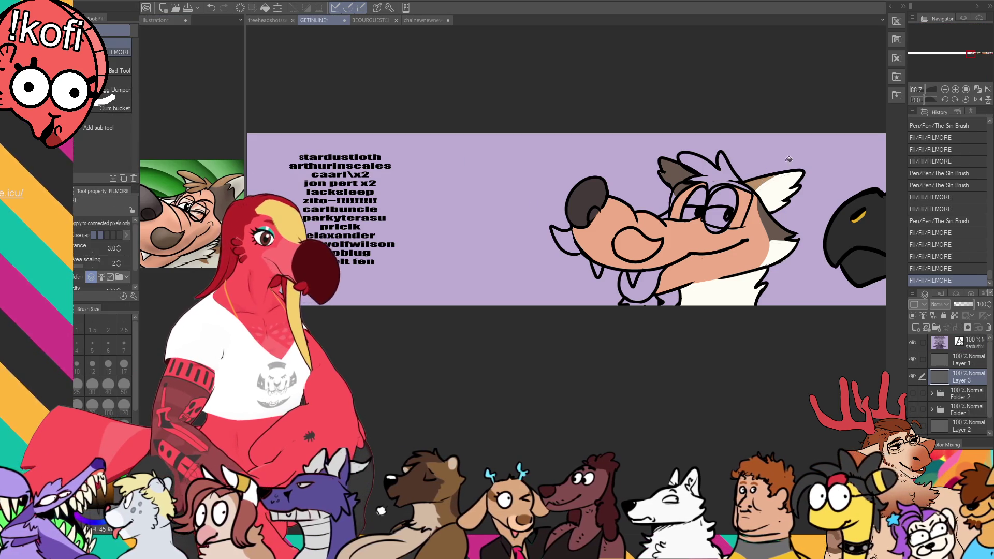
{"action": "left_click", "coordinate": [677, 171]}
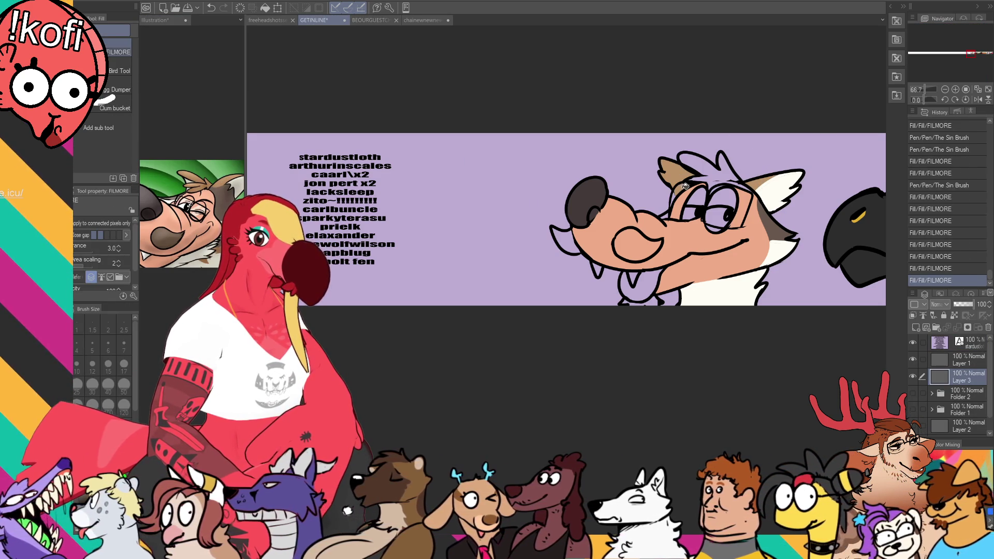
{"action": "left_click", "coordinate": [718, 167]}
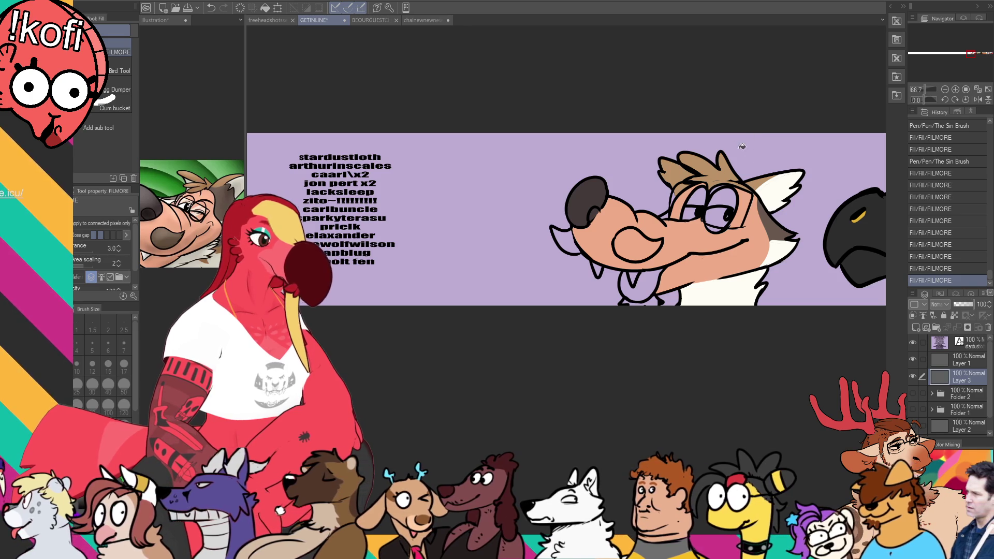
{"action": "left_click", "coordinate": [634, 239]}
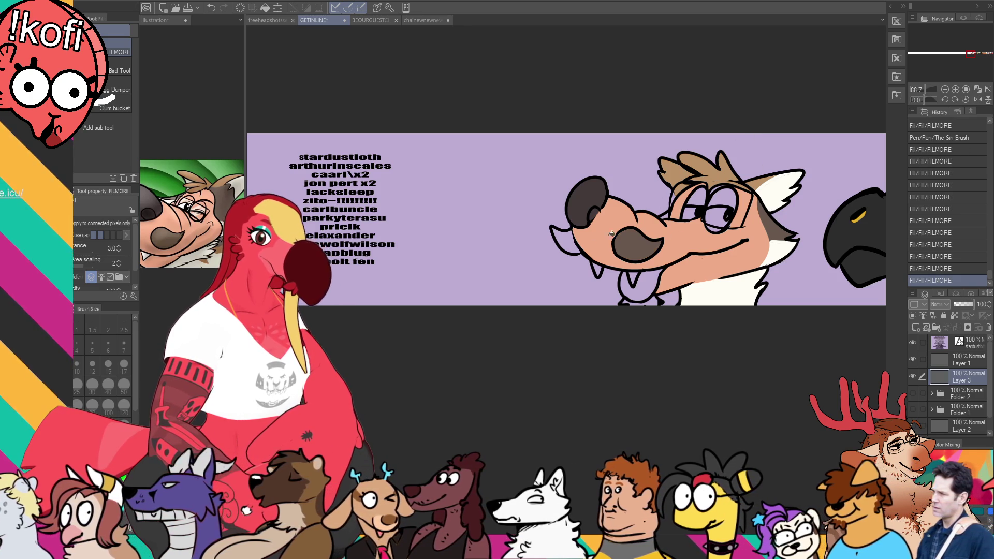
{"action": "left_click", "coordinate": [576, 234]}
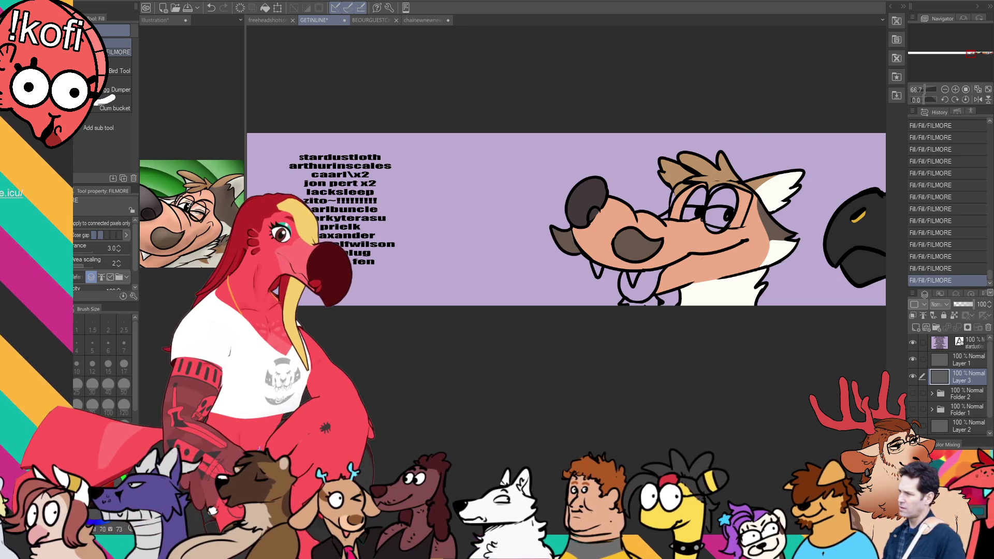
{"action": "left_click", "coordinate": [635, 283]}
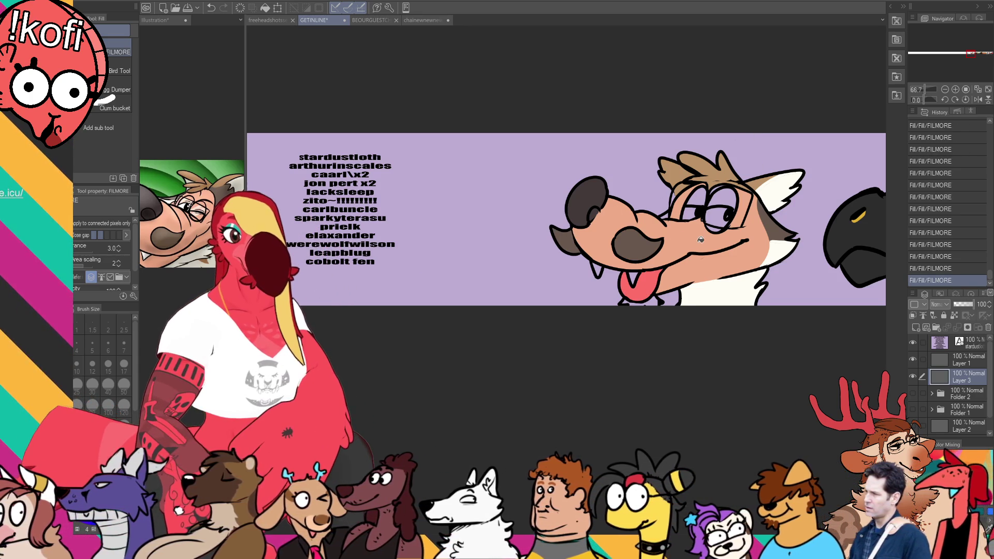
Ink a short brow line on the canine with the pen, undoing and redoing it
{"action": "scroll", "coordinate": [701, 240], "scroll_direction": "down", "scroll_amount": 1}
{"action": "key", "text": "p"}
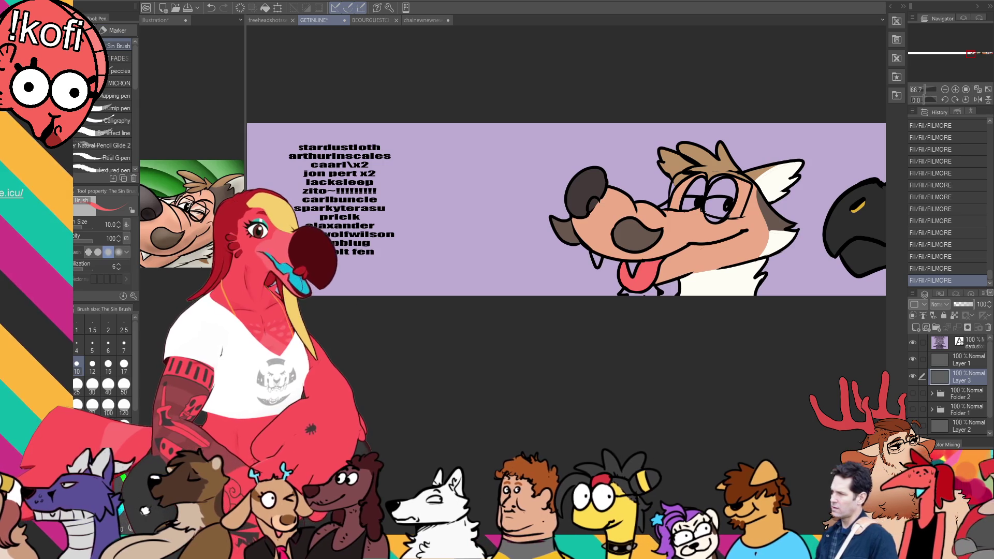
{"action": "left_click_drag", "start_coordinate": [730, 175], "coordinate": [710, 191]}
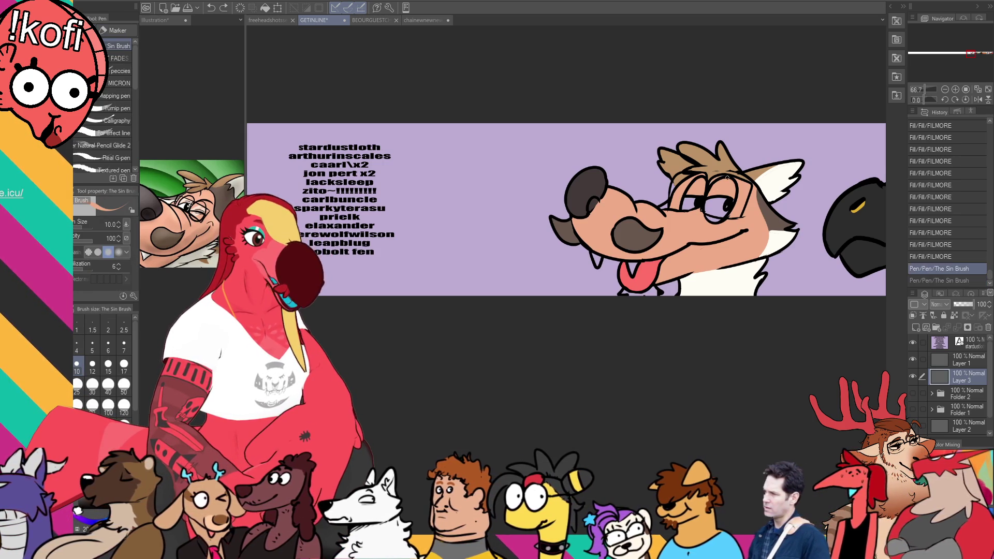
{"action": "key", "text": "ctrl+z"}
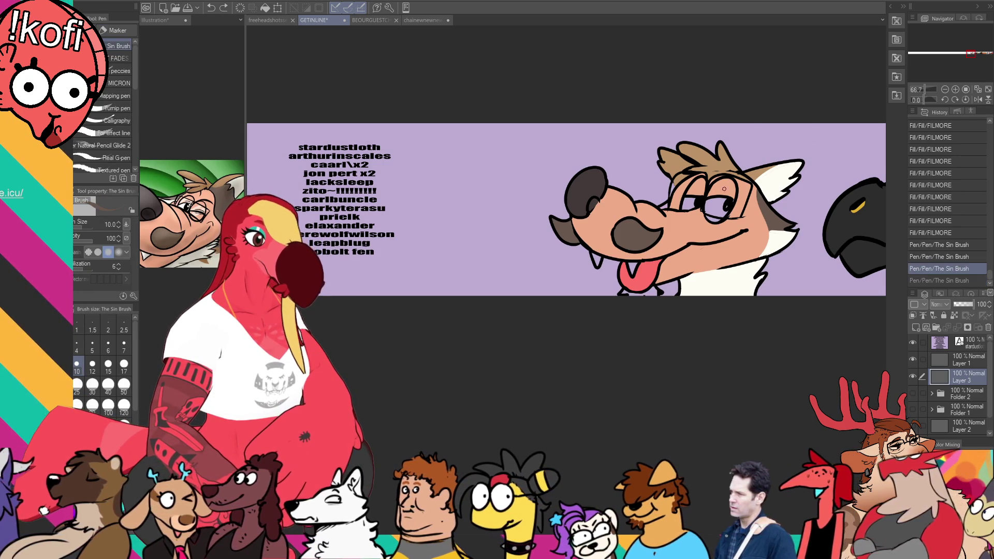
{"action": "key", "text": "ctrl+y"}
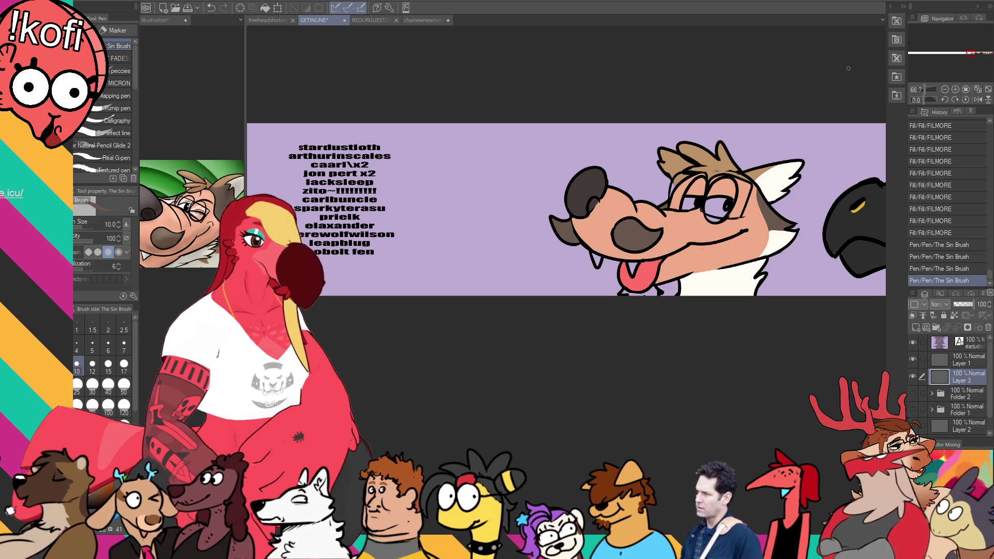
{"action": "left_click_drag", "start_coordinate": [834, 144], "coordinate": [831, 138]}
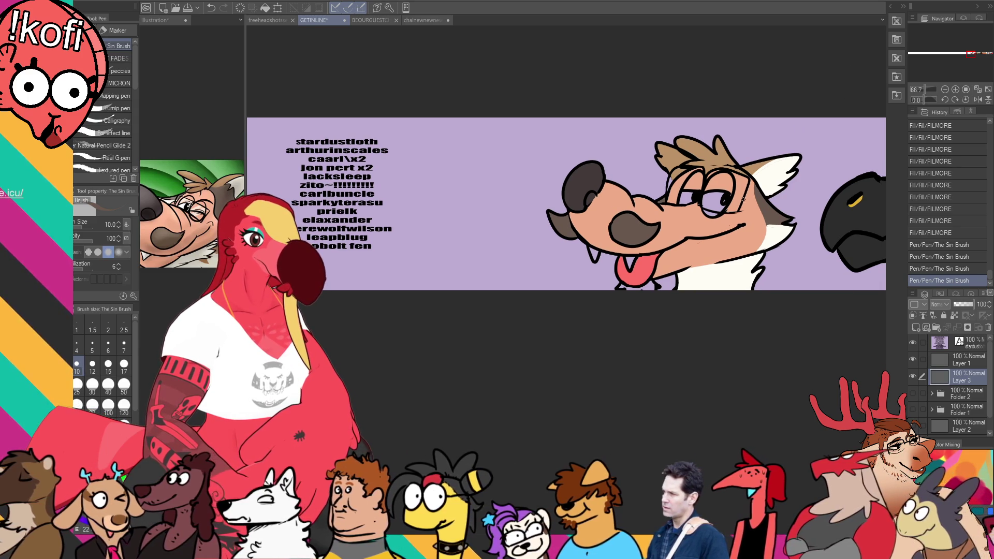
Fill the small leftover areas near the canine's tongue
{"action": "key", "text": "g"}
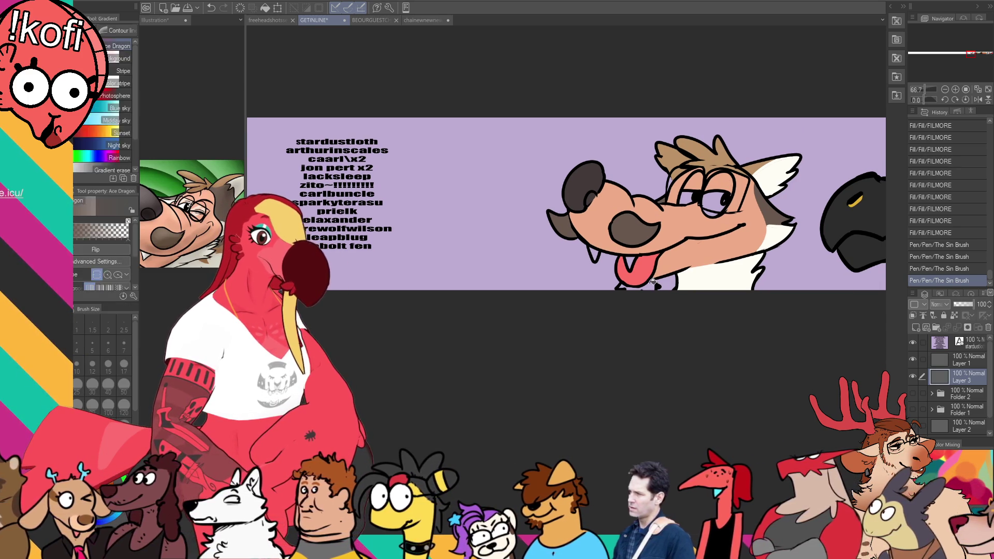
{"action": "left_click", "coordinate": [632, 285]}
{"action": "double_click", "coordinate": [632, 284]}
{"action": "left_click_drag", "start_coordinate": [693, 223], "coordinate": [687, 238]}
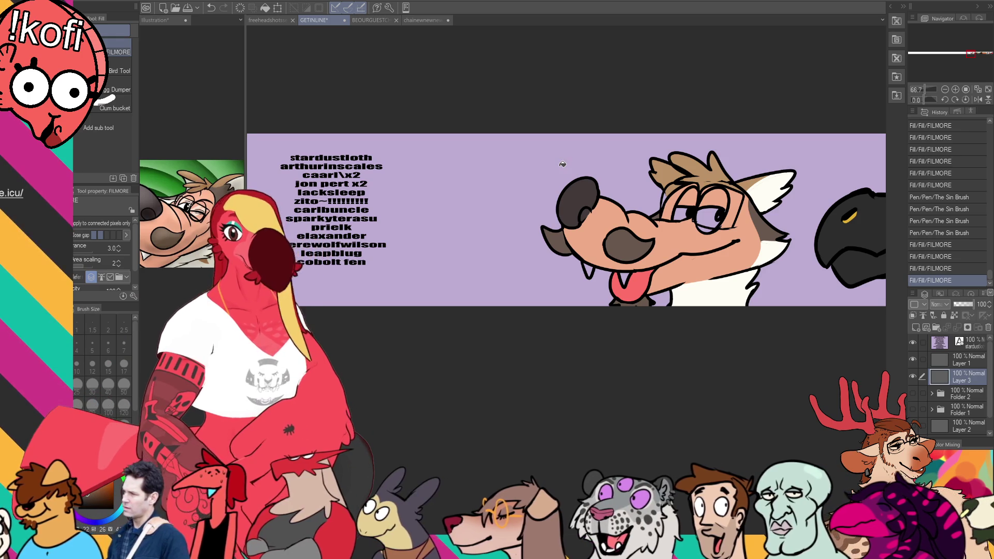
Fill four remaining small gaps in the fox's face
{"action": "key", "text": "p"}
{"action": "left_click_drag", "start_coordinate": [710, 200], "coordinate": [705, 187]}
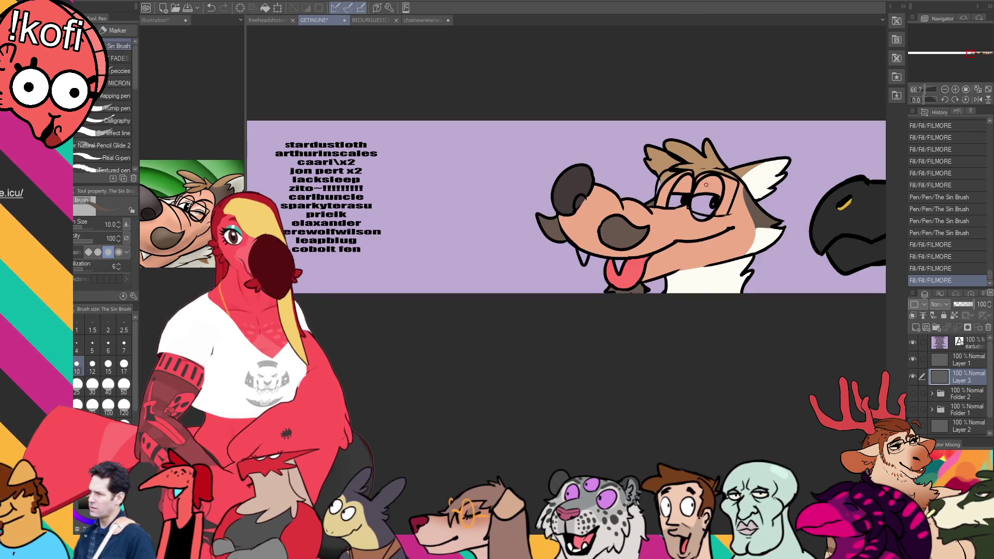
{"action": "key", "text": "g"}
{"action": "left_click", "coordinate": [702, 207]}
{"action": "left_click", "coordinate": [675, 201]}
{"action": "left_click", "coordinate": [585, 254]}
{"action": "left_click", "coordinate": [634, 200]}
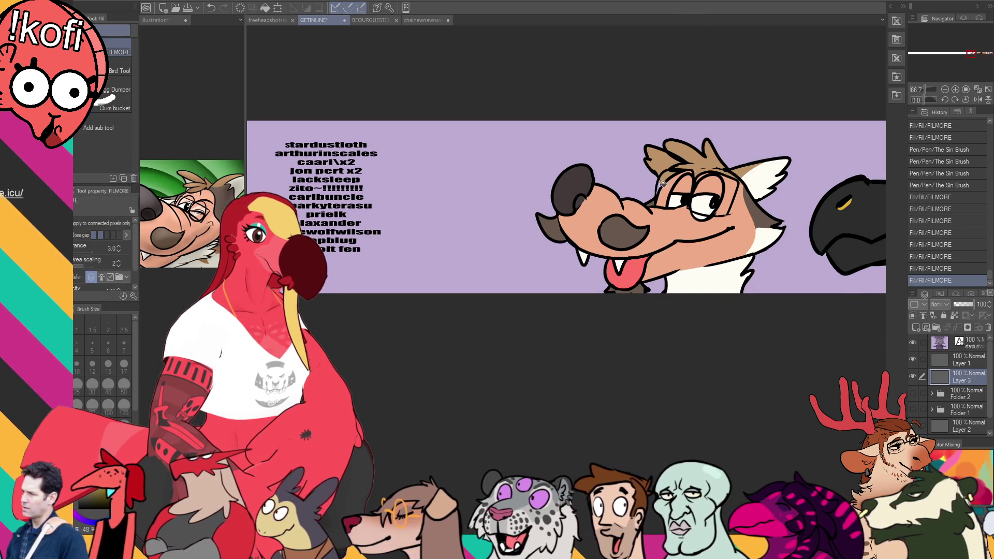
{"action": "left_click_drag", "start_coordinate": [635, 199], "coordinate": [624, 217]}
Lasso the fox head, shift it slightly right with Move layer, and deselect
{"action": "key", "text": "p"}
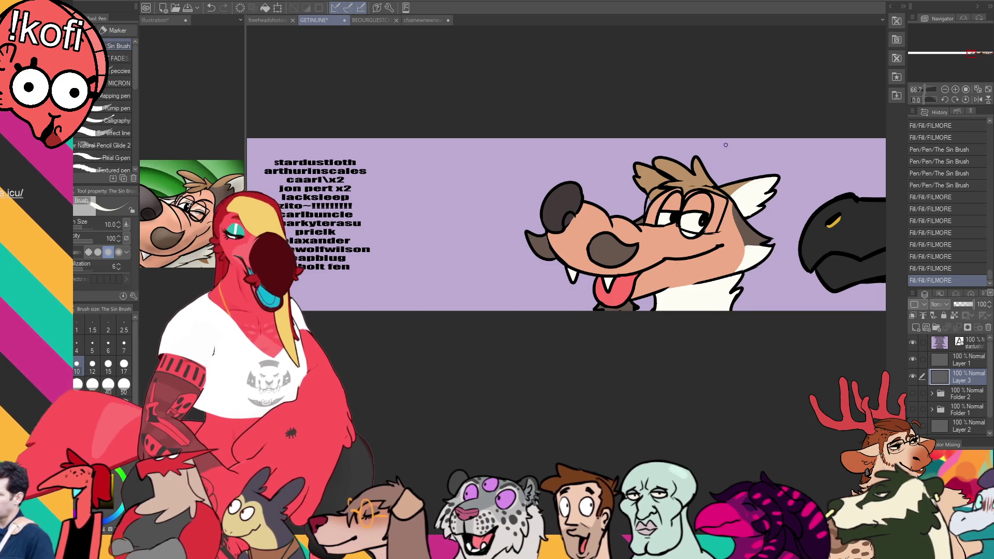
{"action": "left_click_drag", "start_coordinate": [627, 241], "coordinate": [638, 241]}
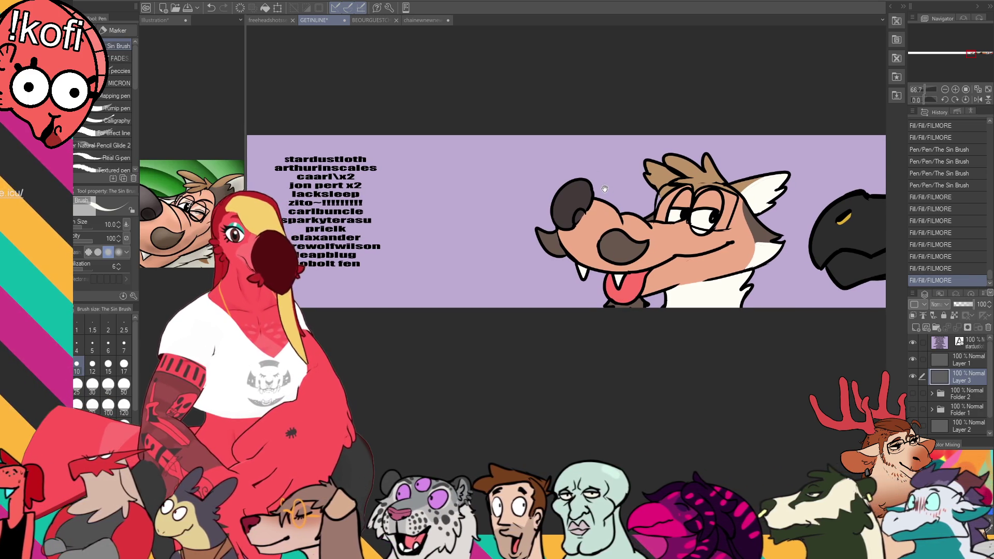
{"action": "left_click_drag", "start_coordinate": [601, 198], "coordinate": [601, 195]}
{"action": "left_click_drag", "start_coordinate": [703, 179], "coordinate": [702, 181]}
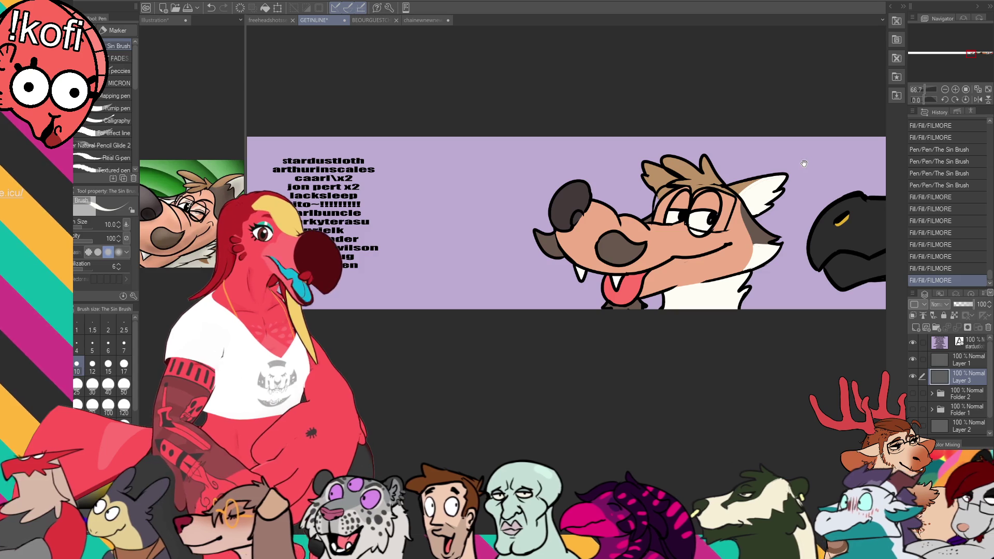
{"action": "mouse_move", "coordinate": [803, 165]}
{"action": "left_mouse_down"}
{"action": "mouse_move", "coordinate": [811, 167]}
{"action": "mouse_move", "coordinate": [789, 275]}
{"action": "mouse_move", "coordinate": [747, 135]}
{"action": "mouse_move", "coordinate": [800, 166]}
{"action": "left_mouse_up"}
{"action": "key", "text": "m"}
{"action": "key", "text": "k"}
{"action": "left_click_drag", "start_coordinate": [750, 285], "coordinate": [775, 287]}
{"action": "key", "text": "ctrl+d"}
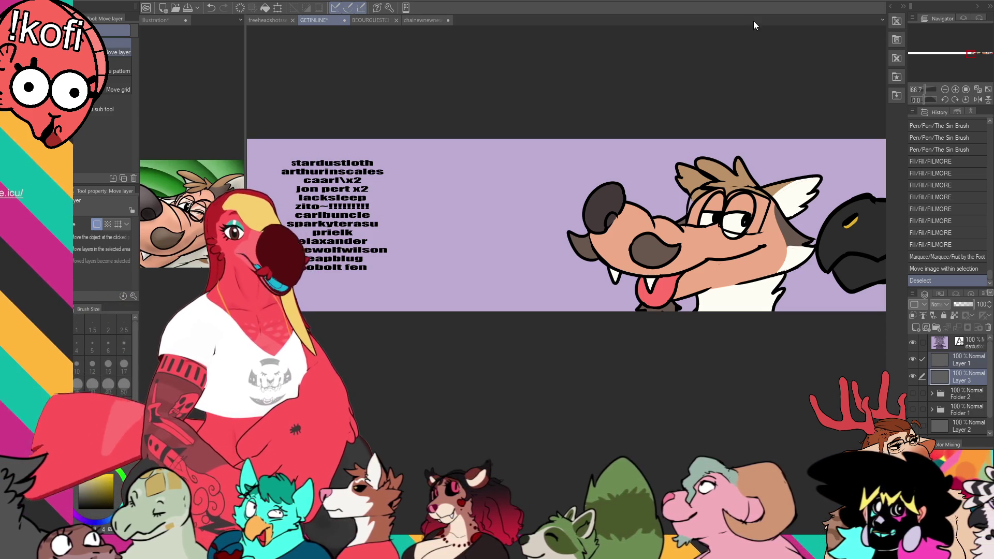
{"action": "key", "text": "p"}
Target the supporter-names text layer and drag the list further left on the banner
{"action": "left_click_drag", "start_coordinate": [558, 232], "coordinate": [624, 233]}
{"action": "key", "text": "t"}
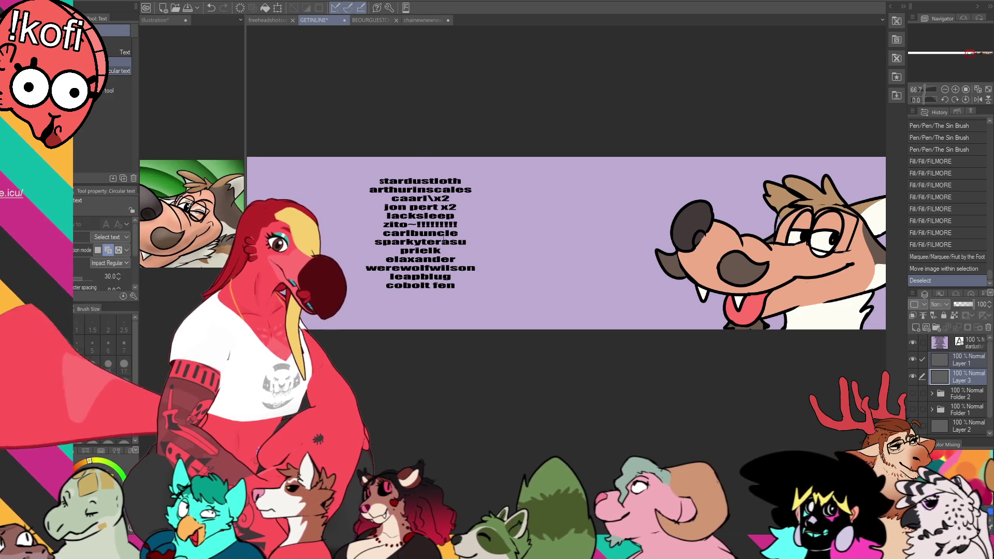
{"action": "left_click", "coordinate": [455, 215]}
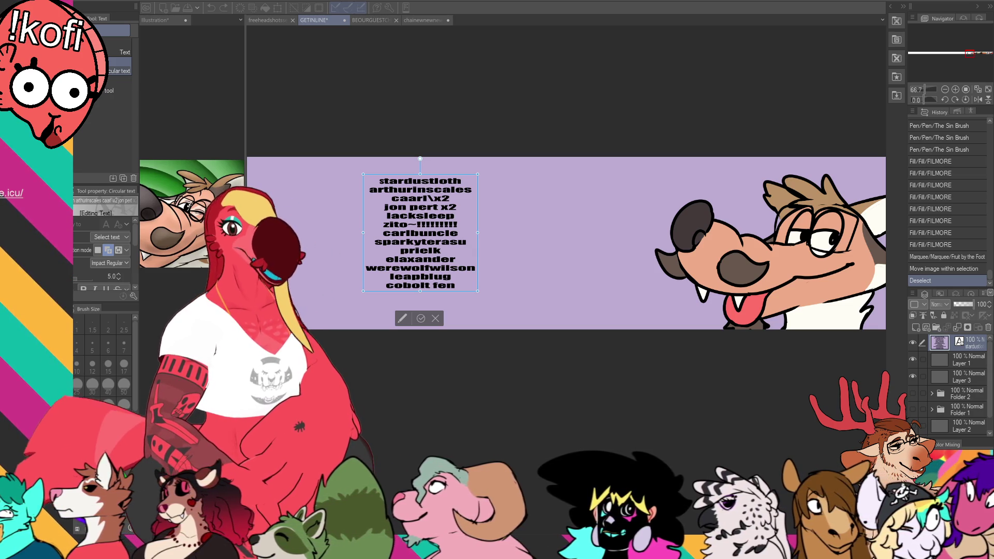
{"action": "left_click", "coordinate": [966, 359]}
{"action": "key", "text": "p"}
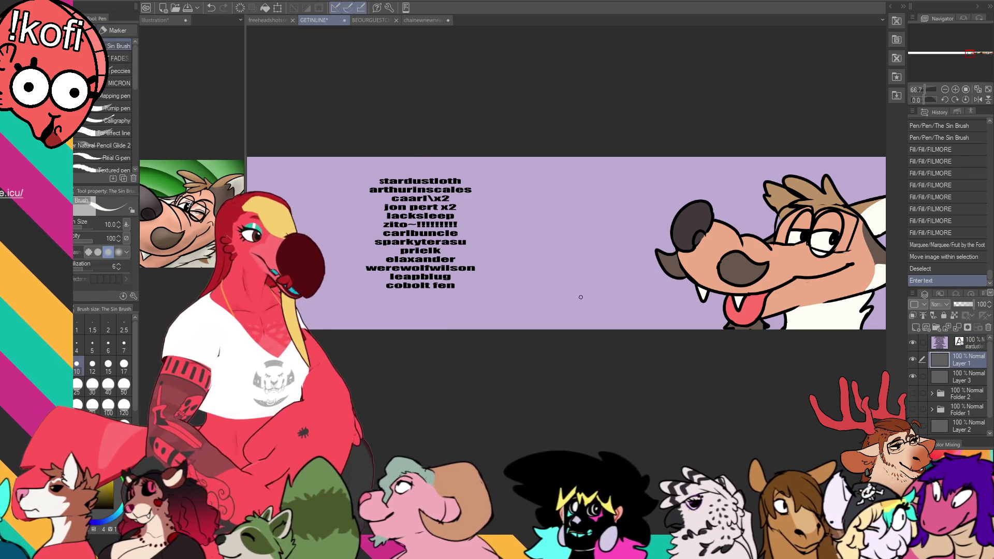
{"action": "key", "text": "alt+]"}
{"action": "key", "text": "k"}
{"action": "left_click_drag", "start_coordinate": [423, 274], "coordinate": [342, 274]}
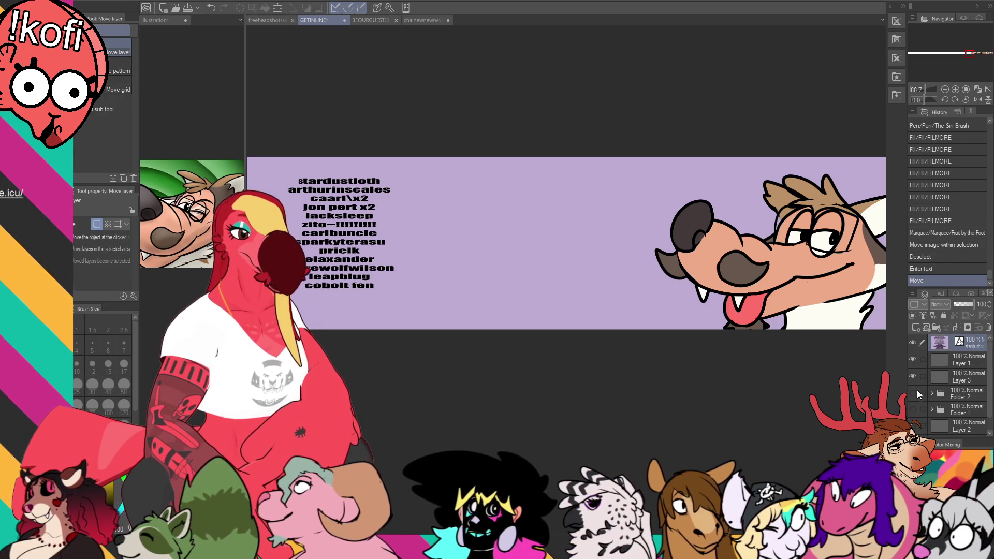
Return to Layer 1 with the pen and add a stroke on the canine's face
{"action": "left_click", "coordinate": [953, 361]}
{"action": "key", "text": "p"}
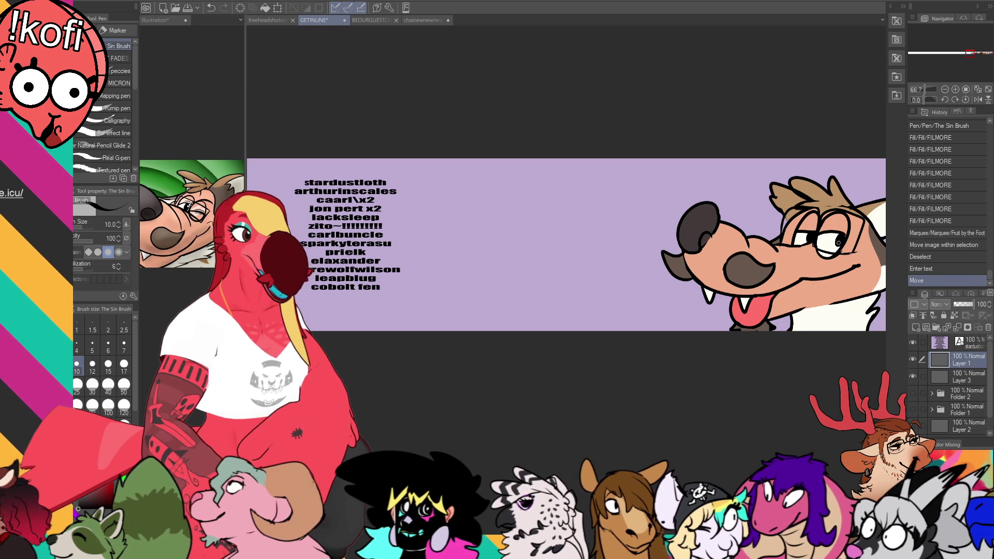
{"action": "left_click_drag", "start_coordinate": [838, 242], "coordinate": [833, 243]}
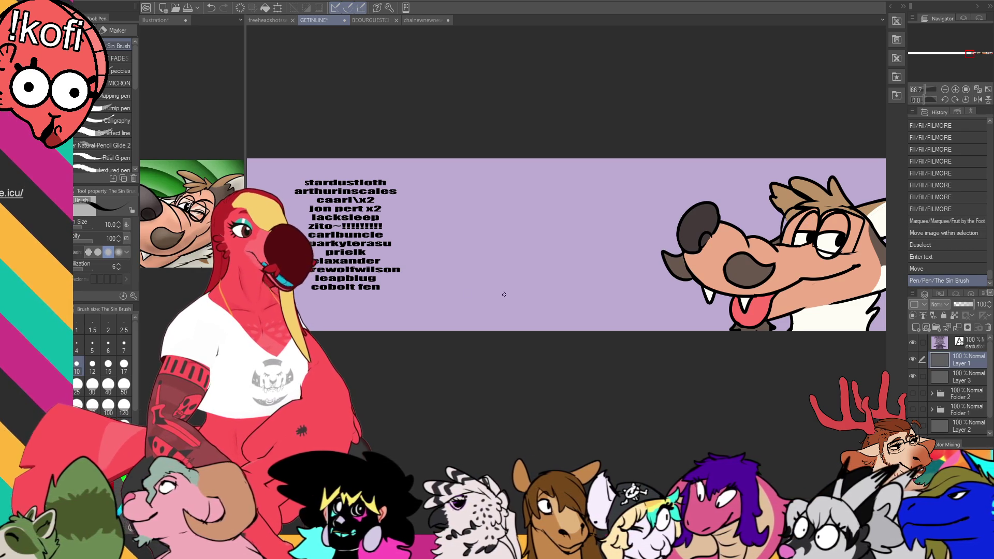
Save the banner with Ctrl+S and undo a test curve left of the nose
{"action": "key", "text": "ctrl+s"}
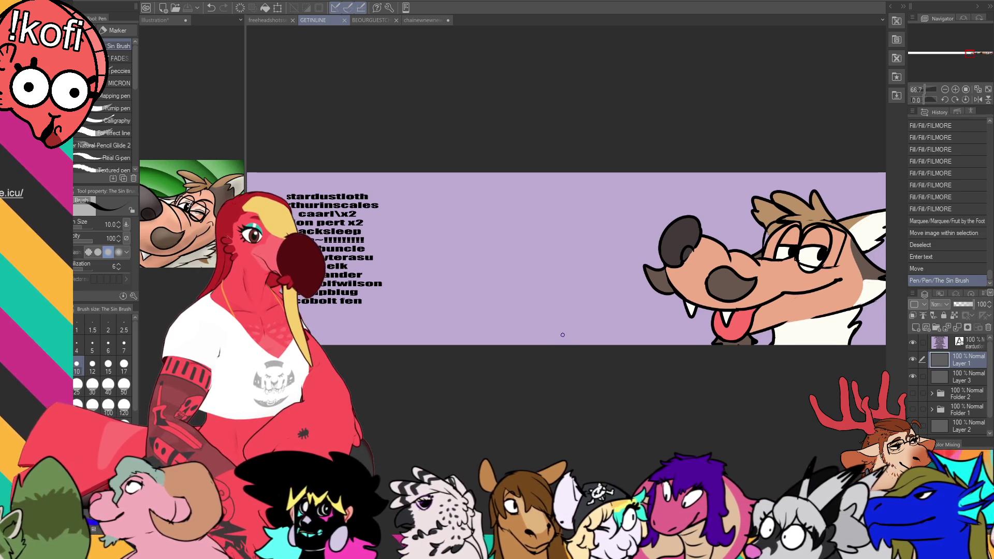
{"action": "mouse_move", "coordinate": [602, 294]}
{"action": "left_mouse_down"}
{"action": "mouse_move", "coordinate": [595, 325]}
{"action": "mouse_move", "coordinate": [648, 259]}
{"action": "left_mouse_up"}
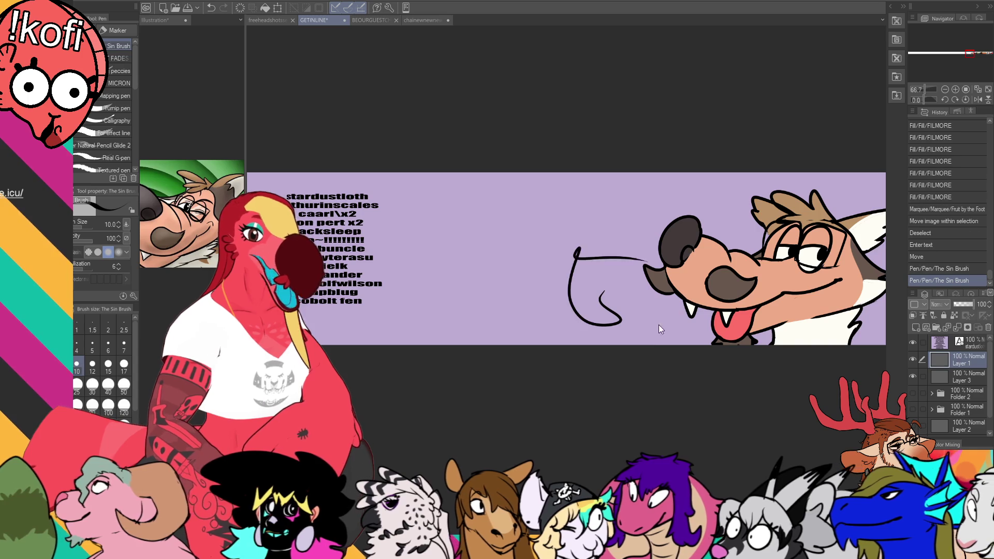
{"action": "key", "text": "ctrl+z"}
{"action": "scroll", "coordinate": [698, 380], "scroll_direction": "up", "scroll_amount": 1}
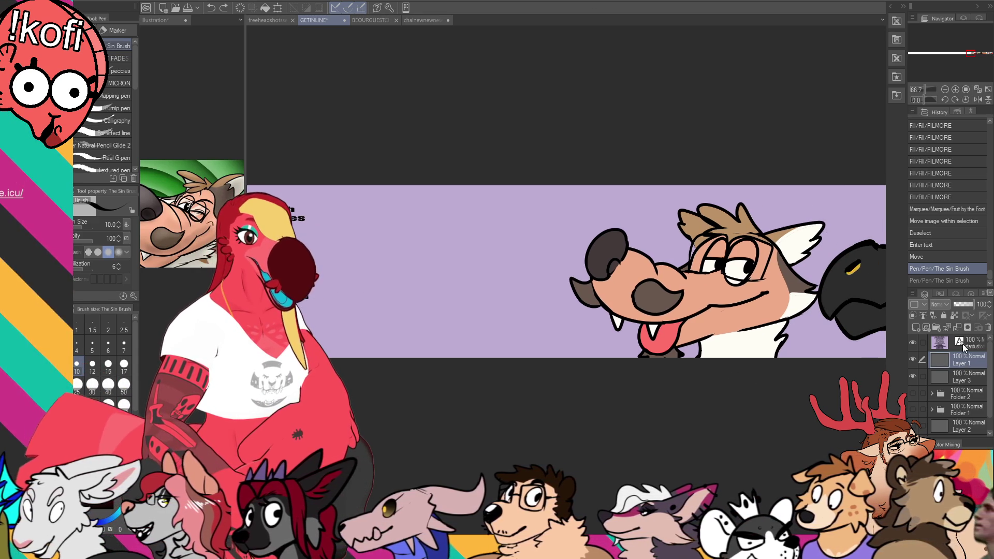
Thicken the dog's eye outline with small ink touches on Layer 1 and Layer 3
{"action": "left_click_drag", "start_coordinate": [724, 268], "coordinate": [742, 289]}
{"action": "left_click", "coordinate": [746, 284]}
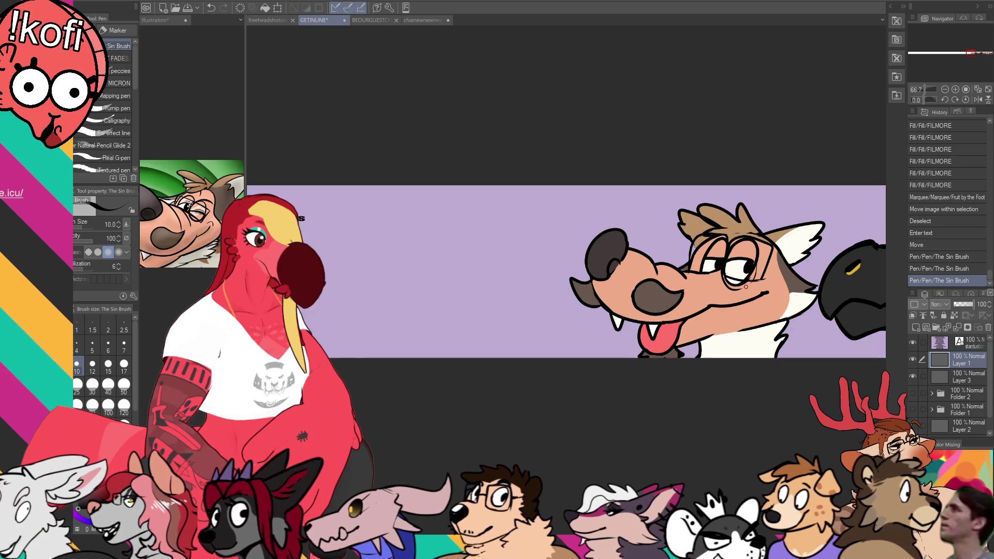
{"action": "left_click", "coordinate": [698, 266]}
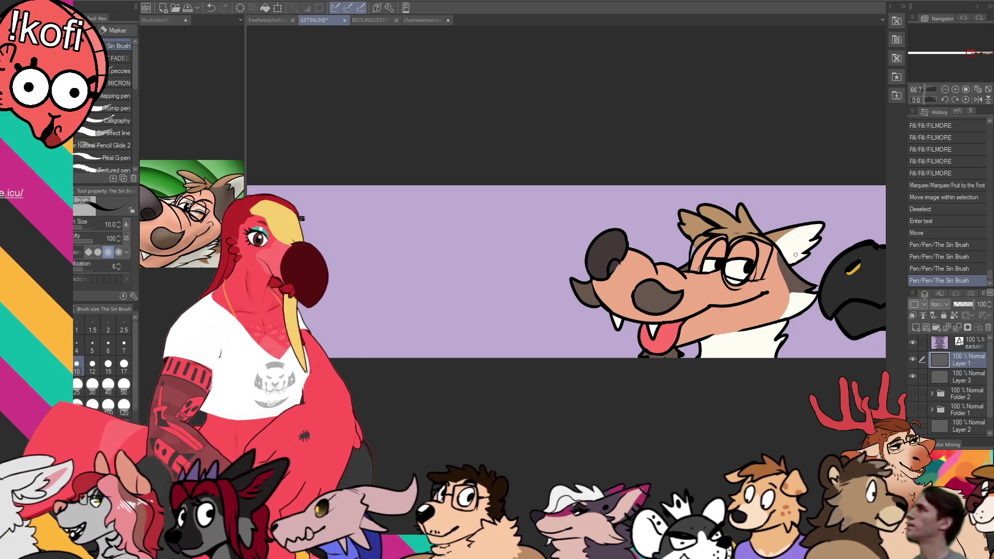
{"action": "left_click", "coordinate": [963, 377]}
{"action": "left_click_drag", "start_coordinate": [740, 280], "coordinate": [753, 275]}
{"action": "left_click", "coordinate": [965, 359]}
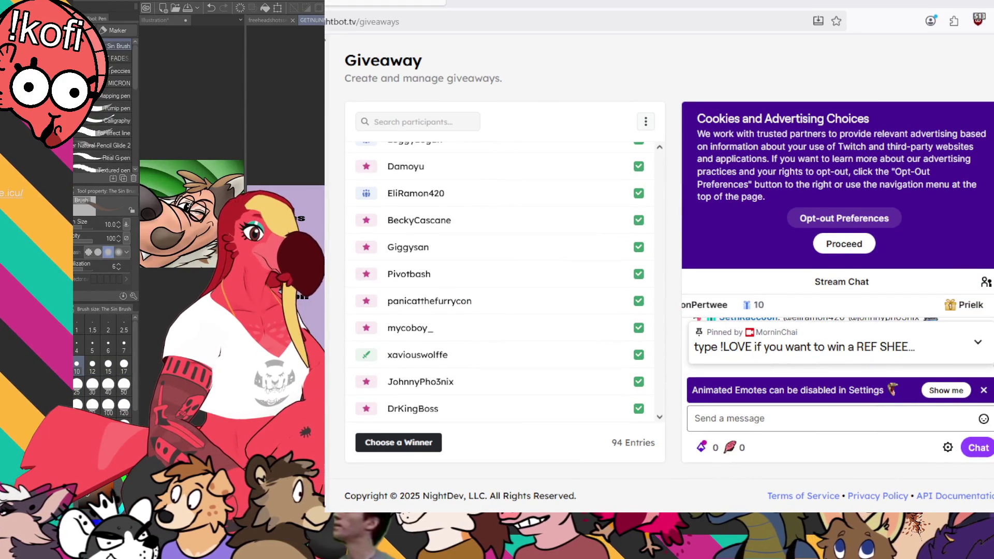
{"action": "scroll", "coordinate": [505, 278], "scroll_direction": "down", "scroll_amount": 1}
{"action": "scroll", "coordinate": [504, 280], "scroll_direction": "up", "scroll_amount": 10}
{"action": "scroll", "coordinate": [505, 279], "scroll_direction": "down", "scroll_amount": 15}
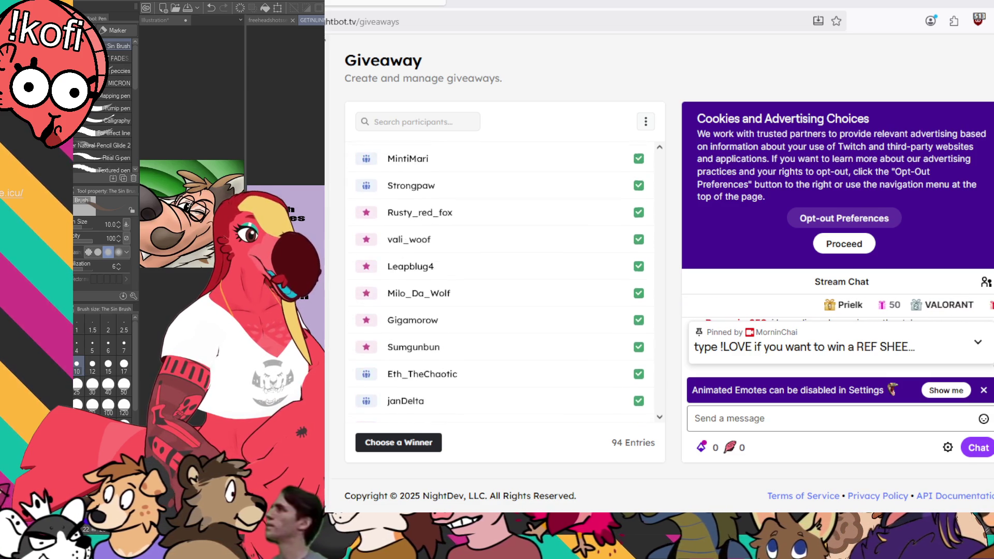
{"action": "scroll", "coordinate": [505, 280], "scroll_direction": "down", "scroll_amount": 5}
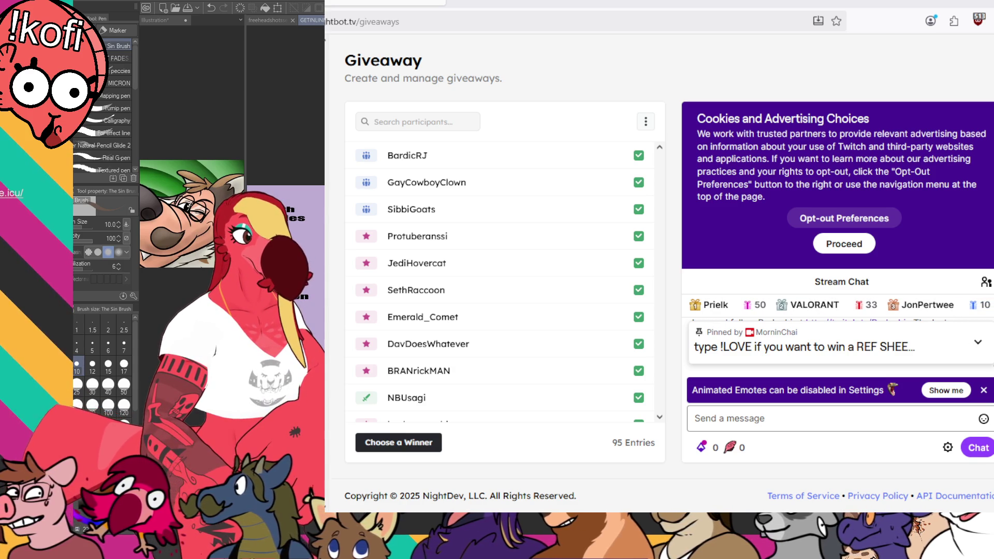
Pick a random giveaway winner with Choose a Winner, then switch back to Clip Studio Paint
{"action": "left_click", "coordinate": [399, 442]}
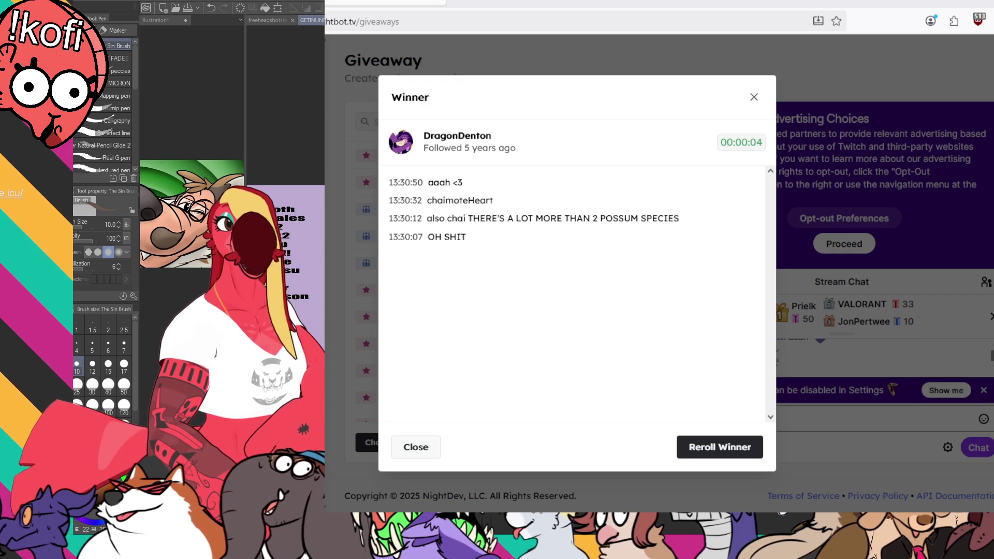
{"action": "key", "text": "alt+Tab"}
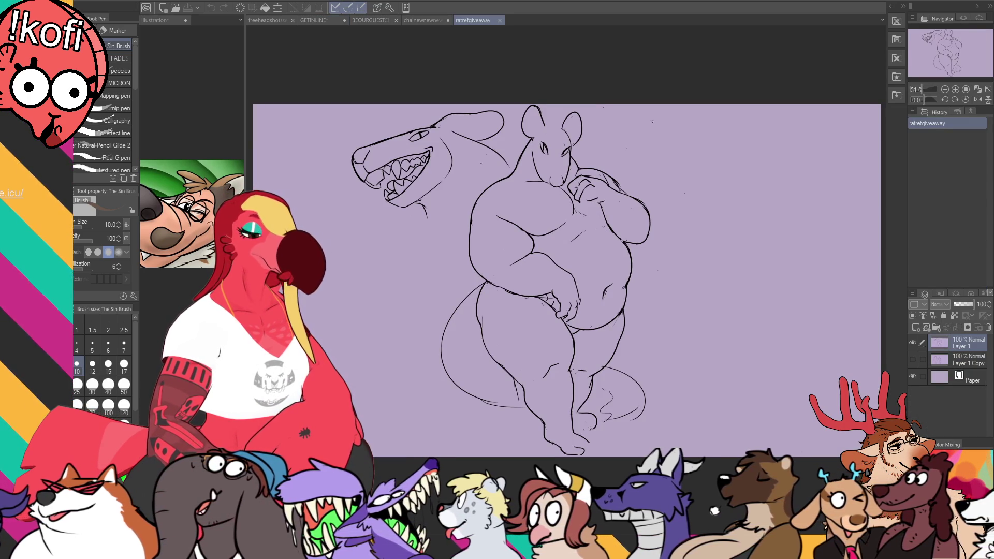
{"action": "left_click_drag", "start_coordinate": [676, 141], "coordinate": [680, 141]}
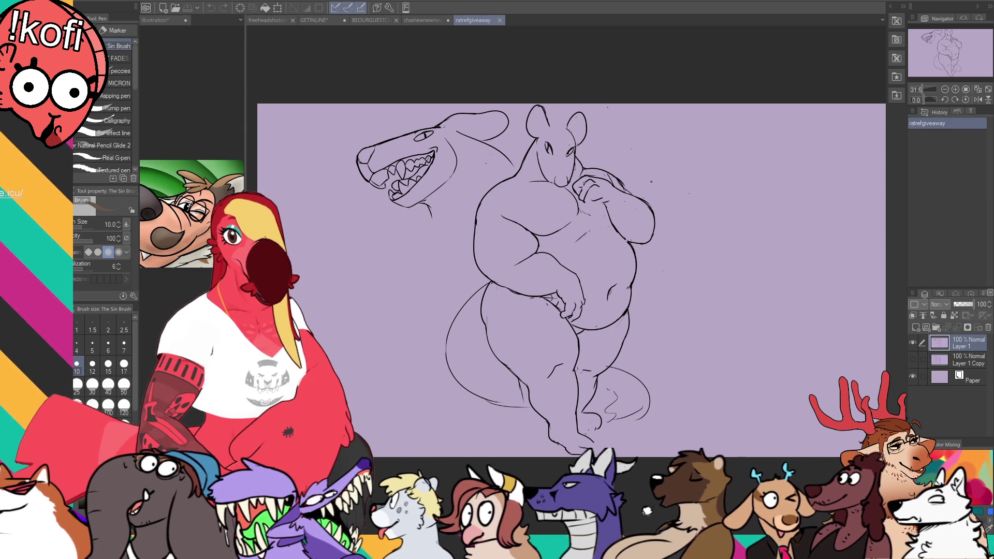
{"action": "scroll", "coordinate": [688, 163], "scroll_direction": "up", "scroll_amount": 3}
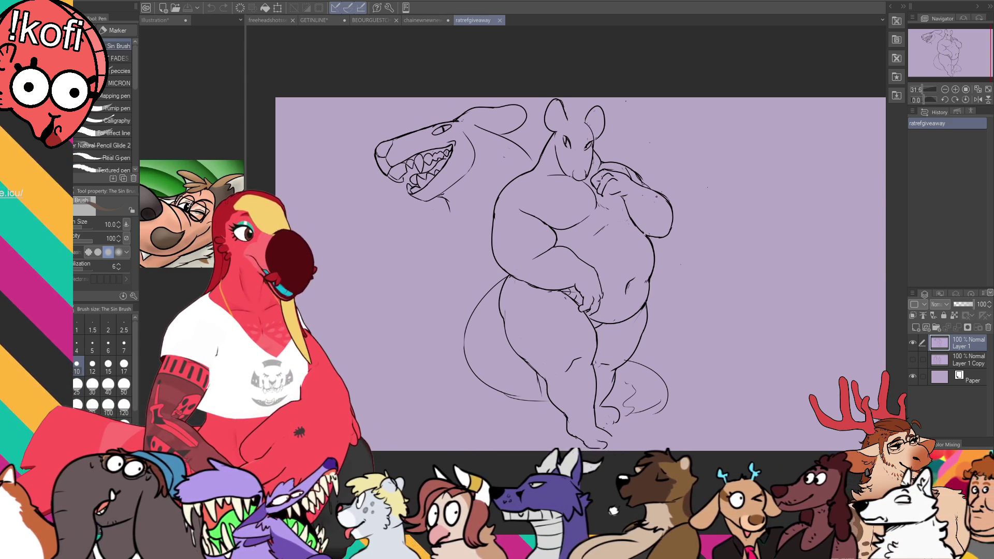
{"action": "scroll", "coordinate": [655, 197], "scroll_direction": "up", "scroll_amount": 3}
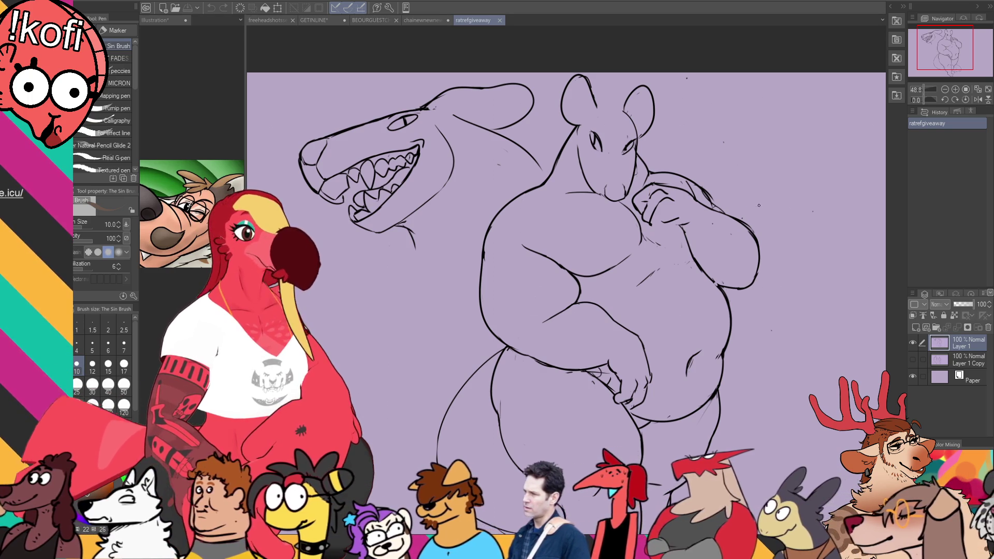
{"action": "mouse_move", "coordinate": [721, 205]}
{"action": "left_mouse_down"}
{"action": "mouse_move", "coordinate": [708, 174]}
{"action": "mouse_move", "coordinate": [717, 167]}
{"action": "mouse_move", "coordinate": [681, 162]}
{"action": "mouse_move", "coordinate": [781, 164]}
{"action": "mouse_move", "coordinate": [747, 162]}
{"action": "mouse_move", "coordinate": [749, 171]}
{"action": "left_mouse_up"}
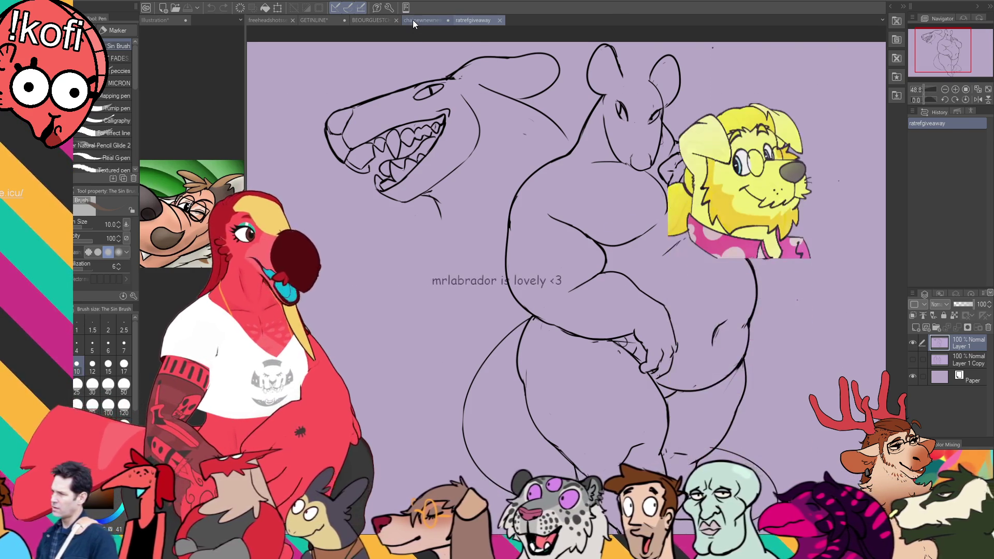
Browse the caribou, roster and headshot documents, zooming into the headshots, then return to GETINLINE
{"action": "left_click", "coordinate": [413, 19]}
{"action": "left_click", "coordinate": [366, 17]}
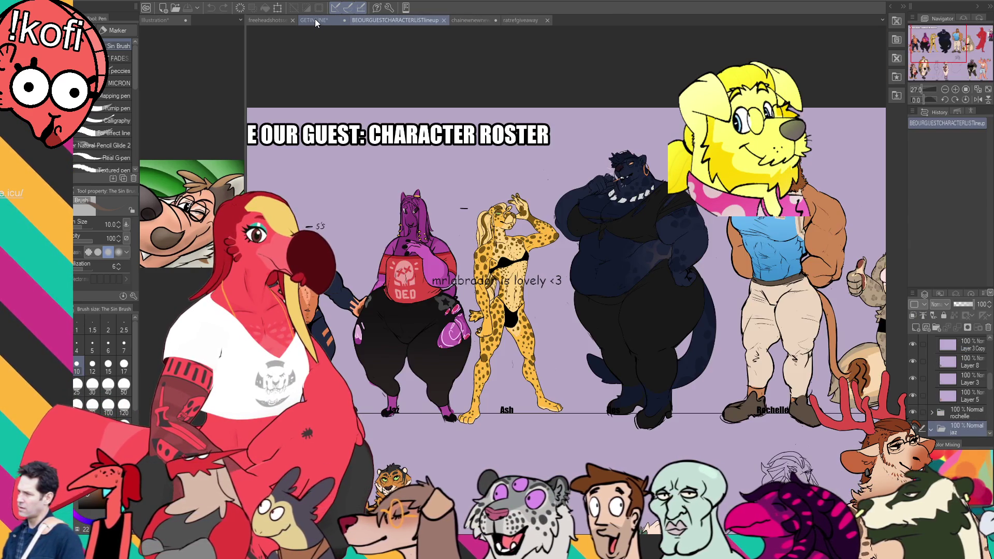
{"action": "left_click", "coordinate": [314, 19]}
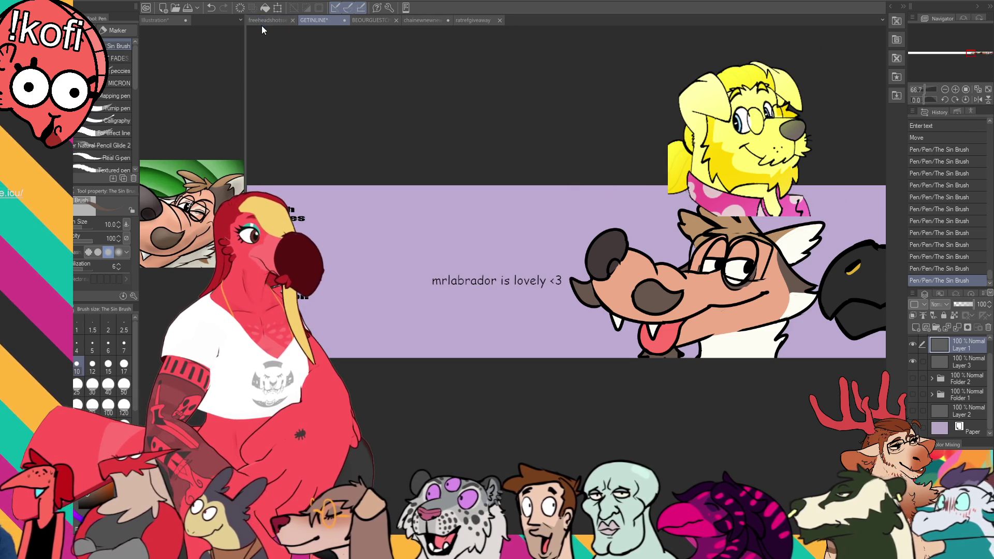
{"action": "left_click", "coordinate": [264, 20]}
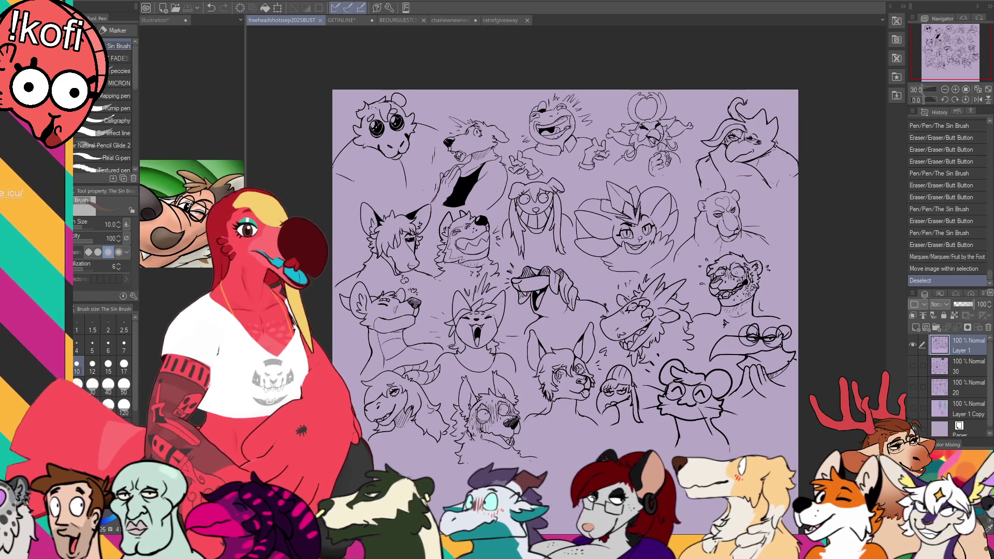
{"action": "scroll", "coordinate": [599, 268], "scroll_direction": "up", "scroll_amount": 2}
{"action": "mouse_move", "coordinate": [564, 360]}
{"action": "left_mouse_down"}
{"action": "mouse_move", "coordinate": [645, 278]}
{"action": "mouse_move", "coordinate": [658, 247]}
{"action": "left_mouse_up"}
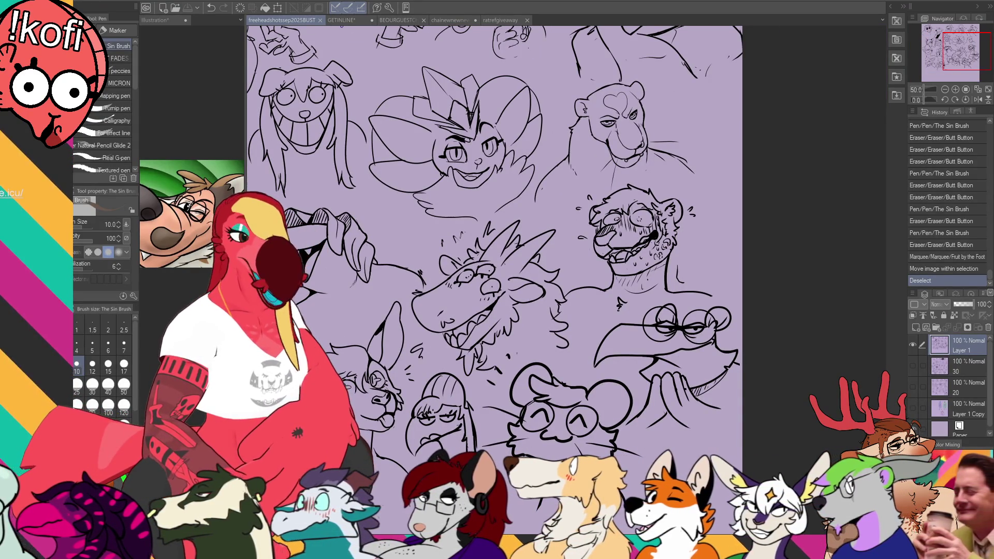
{"action": "left_click", "coordinate": [355, 20]}
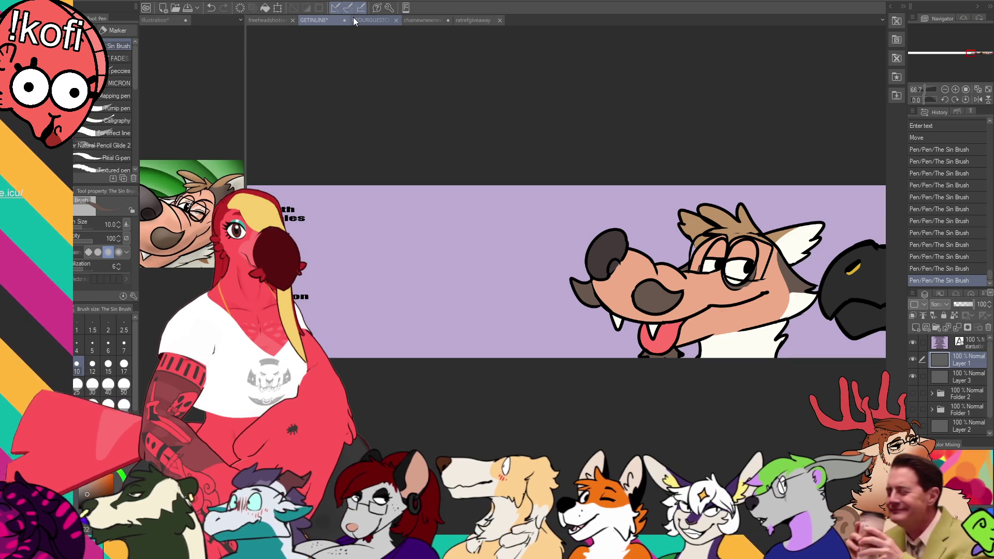
Frame the gap beside the names and draw the bear head's top curve and snout front
{"action": "mouse_move", "coordinate": [415, 221]}
{"action": "left_mouse_down"}
{"action": "mouse_move", "coordinate": [466, 194]}
{"action": "mouse_move", "coordinate": [647, 162]}
{"action": "left_mouse_up"}
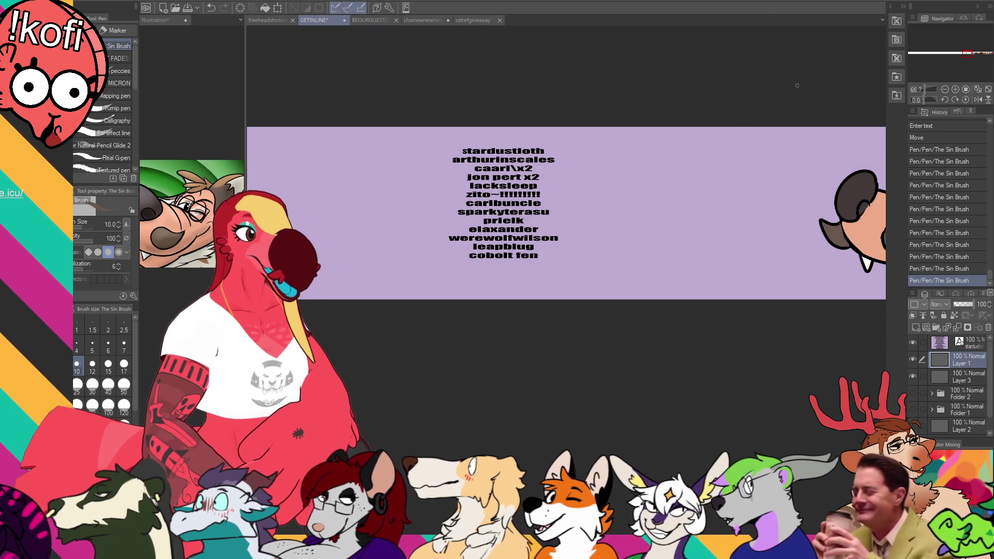
{"action": "left_click_drag", "start_coordinate": [805, 240], "coordinate": [774, 253]}
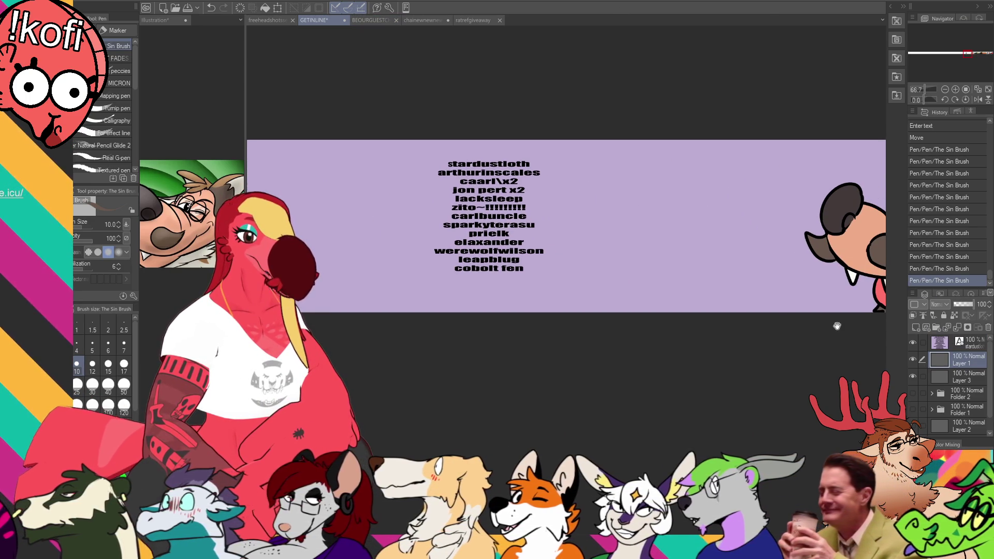
{"action": "left_click_drag", "start_coordinate": [726, 213], "coordinate": [671, 242]}
{"action": "left_click_drag", "start_coordinate": [691, 207], "coordinate": [574, 250]}
{"action": "key", "text": "ctrl+z"}
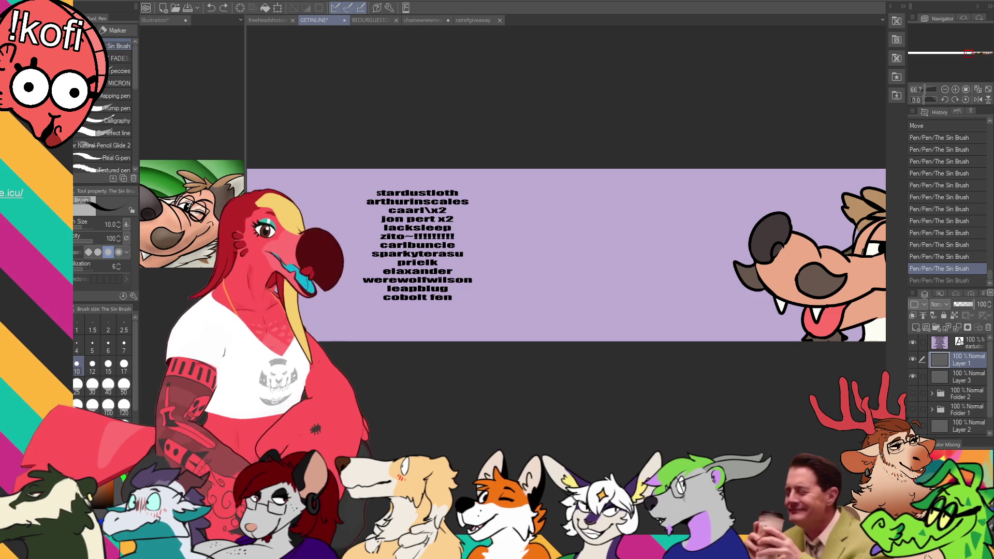
{"action": "left_click_drag", "start_coordinate": [684, 206], "coordinate": [567, 212]}
{"action": "key", "text": "ctrl+z"}
{"action": "left_click_drag", "start_coordinate": [663, 192], "coordinate": [566, 248]}
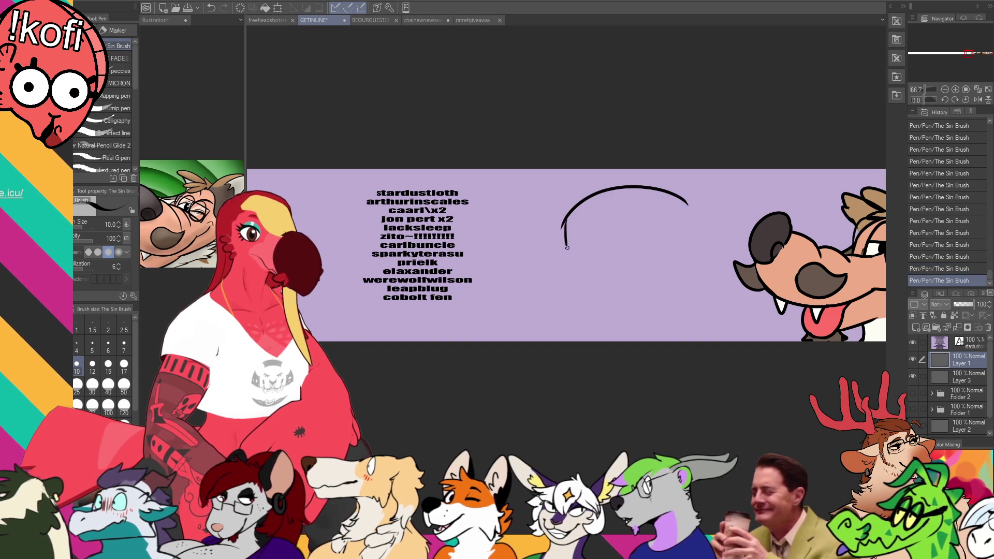
{"action": "key", "text": "ctrl+z"}
{"action": "mouse_move", "coordinate": [704, 204]}
{"action": "left_mouse_down"}
{"action": "mouse_move", "coordinate": [601, 220]}
{"action": "mouse_move", "coordinate": [521, 267]}
{"action": "mouse_move", "coordinate": [533, 295]}
{"action": "left_mouse_up"}
{"action": "key", "text": "ctrl+z"}
{"action": "mouse_move", "coordinate": [541, 251]}
{"action": "left_mouse_down"}
{"action": "mouse_move", "coordinate": [550, 290]}
{"action": "mouse_move", "coordinate": [603, 284]}
{"action": "left_mouse_up"}
{"action": "key", "text": "ctrl+z"}
Refine the lower snout line, erasing stray bits and extending it up to the right
{"action": "key", "text": "ctrl+z"}
{"action": "mouse_move", "coordinate": [518, 237]}
{"action": "left_mouse_down"}
{"action": "mouse_move", "coordinate": [536, 259]}
{"action": "mouse_move", "coordinate": [559, 247]}
{"action": "left_mouse_up"}
{"action": "key", "text": "ctrl+z"}
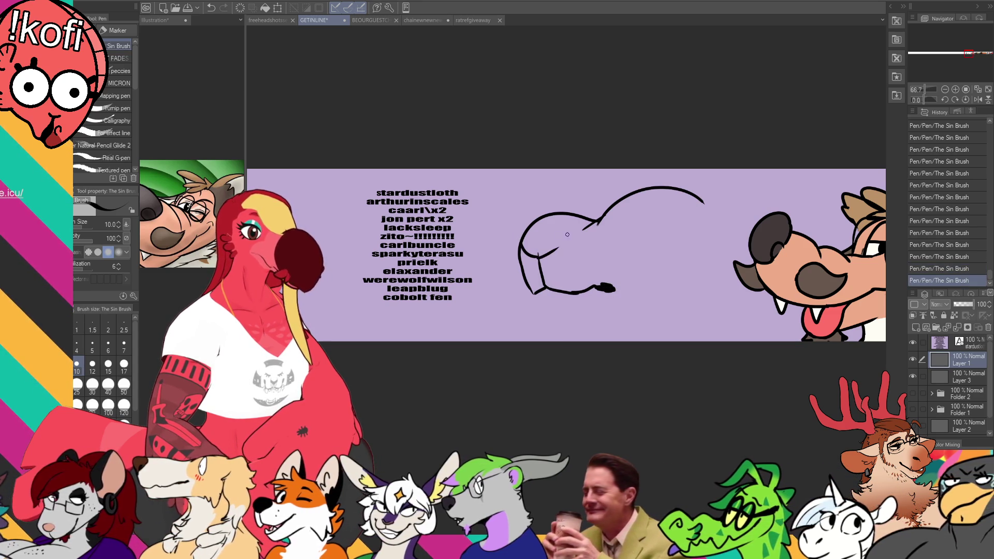
{"action": "key", "text": "e"}
{"action": "left_click", "coordinate": [547, 247]}
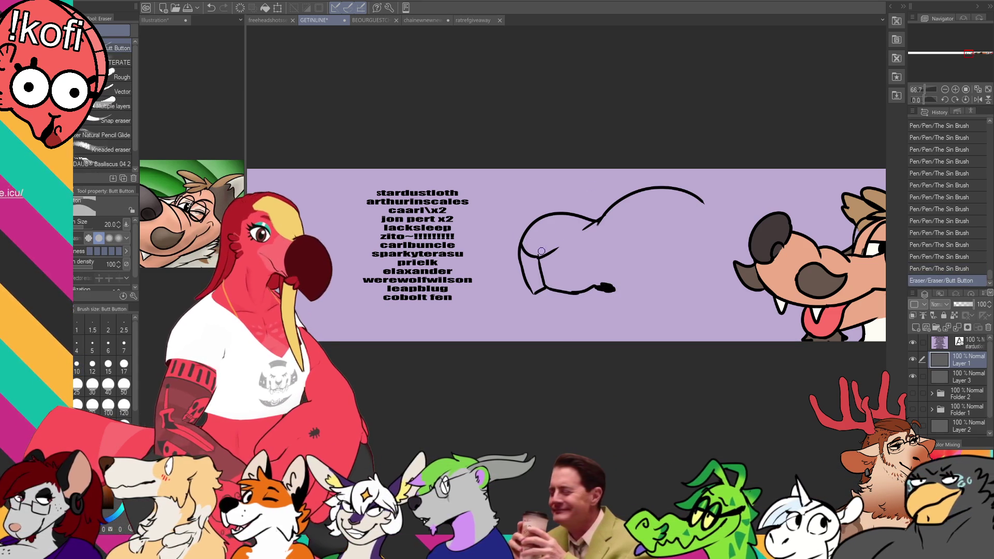
{"action": "left_click", "coordinate": [538, 249]}
{"action": "left_click", "coordinate": [537, 247]}
{"action": "key", "text": "p"}
{"action": "mouse_move", "coordinate": [556, 251]}
{"action": "left_mouse_down"}
{"action": "mouse_move", "coordinate": [568, 214]}
{"action": "mouse_move", "coordinate": [600, 221]}
{"action": "left_mouse_up"}
{"action": "key", "text": "e"}
{"action": "left_click", "coordinate": [564, 244]}
{"action": "key", "text": "p"}
Reshape the head's upper-left outline and erase stray stubs along its upper edge
{"action": "left_click", "coordinate": [528, 238]}
{"action": "left_click", "coordinate": [537, 224]}
{"action": "key", "text": "e"}
{"action": "left_click", "coordinate": [573, 230]}
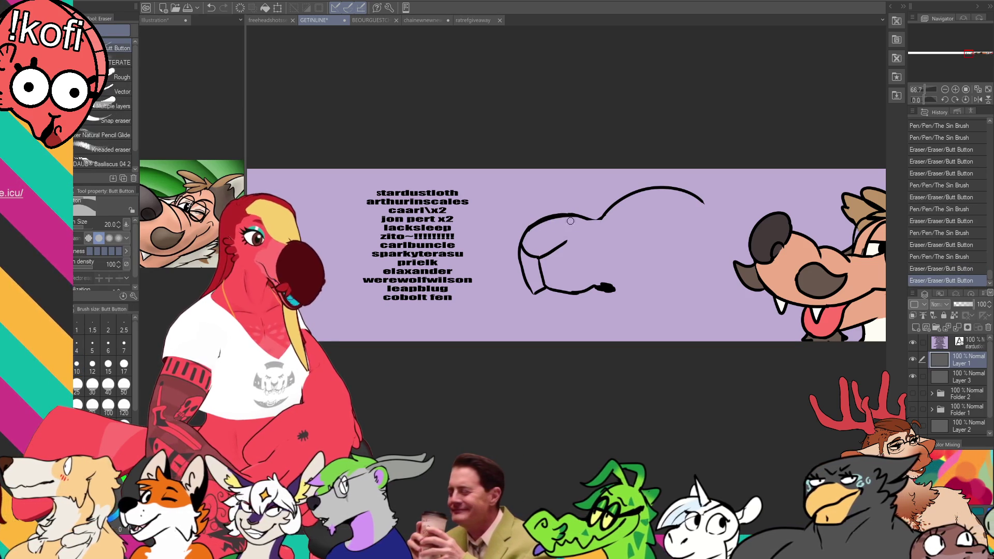
{"action": "scroll", "coordinate": [543, 203], "scroll_direction": "down", "scroll_amount": 1}
{"action": "left_click_drag", "start_coordinate": [538, 203], "coordinate": [595, 206]}
{"action": "key", "text": "p"}
{"action": "key", "text": "e"}
{"action": "key", "text": "p"}
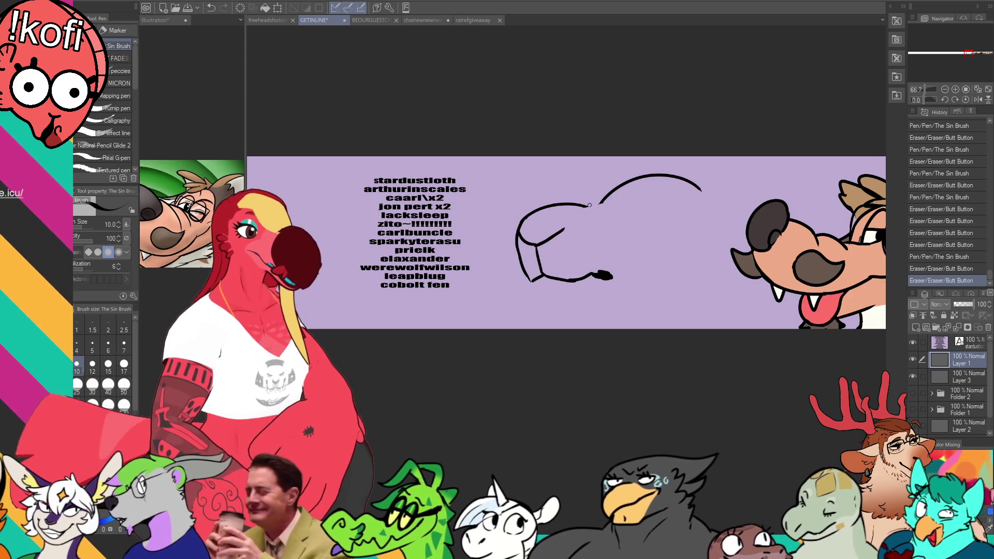
{"action": "mouse_move", "coordinate": [589, 206]}
{"action": "left_mouse_down"}
{"action": "mouse_move", "coordinate": [575, 205]}
{"action": "mouse_move", "coordinate": [606, 193]}
{"action": "mouse_move", "coordinate": [612, 177]}
{"action": "mouse_move", "coordinate": [580, 197]}
{"action": "mouse_move", "coordinate": [600, 179]}
{"action": "left_mouse_up"}
{"action": "key", "text": "ctrl+z"}
{"action": "key", "text": "e"}
Join the lower snout line to the forehead curve and trim the thick join
{"action": "key", "text": "p"}
{"action": "key", "text": "e"}
{"action": "key", "text": "p"}
{"action": "key", "text": "e"}
{"action": "key", "text": "p"}
{"action": "key", "text": "e"}
{"action": "key", "text": "p"}
{"action": "key", "text": "e"}
{"action": "key", "text": "p"}
{"action": "key", "text": "ctrl+z"}
{"action": "key", "text": "ctrl+z"}
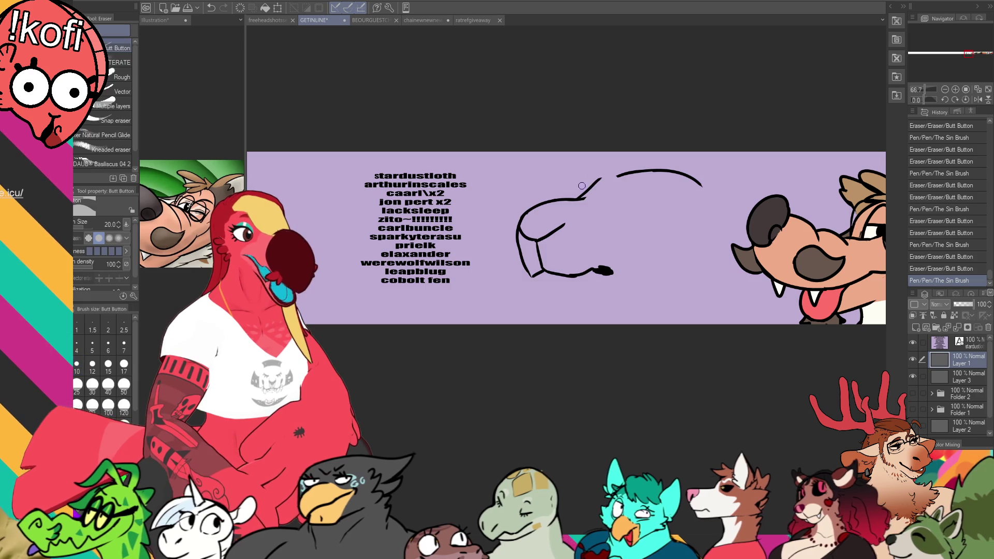
{"action": "mouse_move", "coordinate": [579, 198]}
{"action": "left_mouse_down"}
{"action": "mouse_move", "coordinate": [624, 173]}
{"action": "mouse_move", "coordinate": [614, 176]}
{"action": "left_mouse_up"}
{"action": "key", "text": "e"}
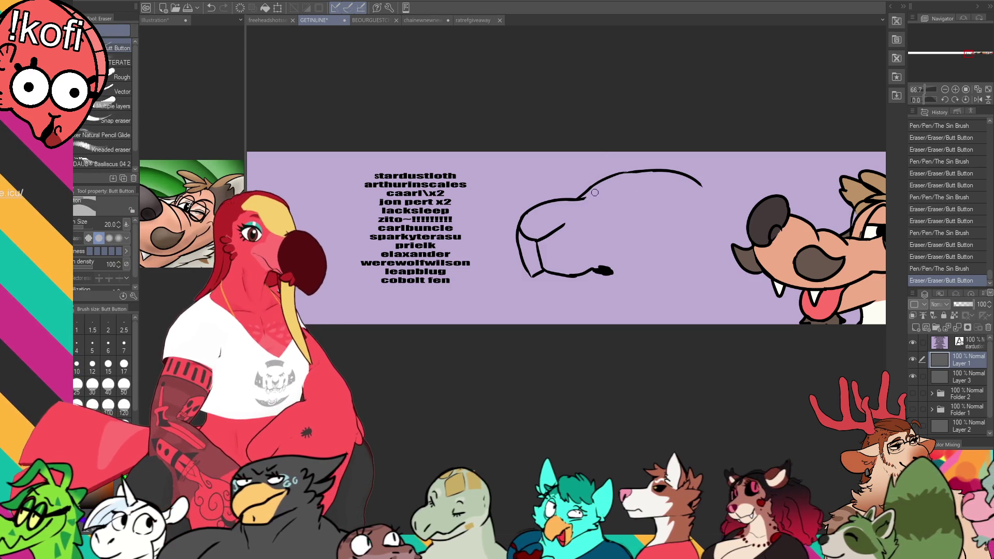
{"action": "key", "text": "p"}
{"action": "mouse_move", "coordinate": [592, 193]}
{"action": "left_mouse_down"}
{"action": "mouse_move", "coordinate": [595, 181]}
{"action": "mouse_move", "coordinate": [645, 193]}
{"action": "mouse_move", "coordinate": [581, 198]}
{"action": "left_mouse_up"}
{"action": "key", "text": "ctrl+z"}
{"action": "key", "text": "e"}
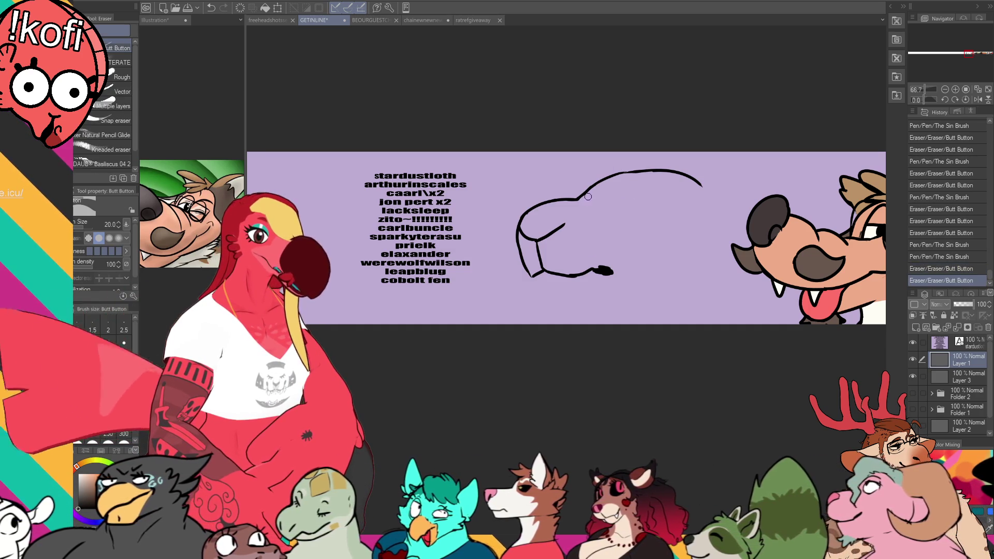
{"action": "key", "text": "p"}
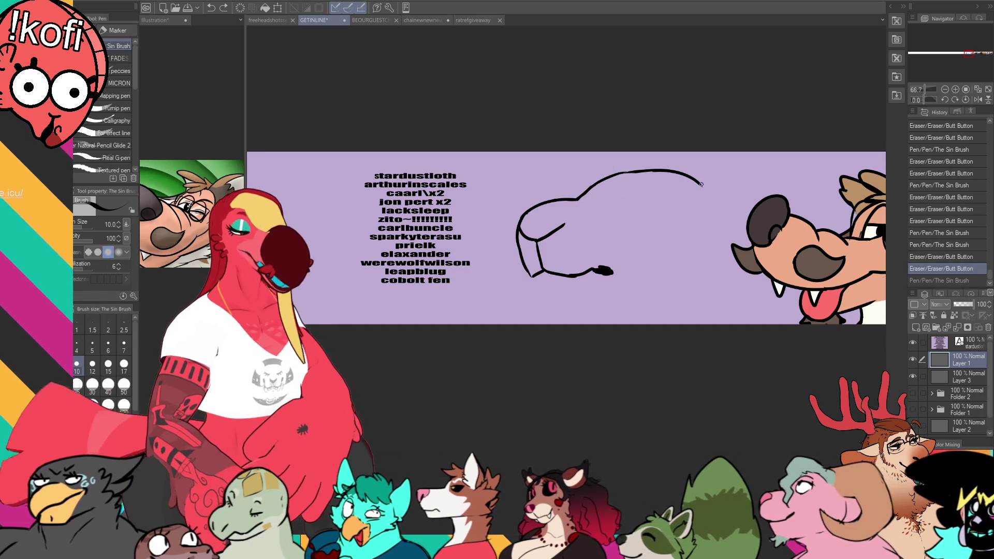
Draw the jaw line curving down from the snout and erase a small stroke beneath it
{"action": "left_click_drag", "start_coordinate": [610, 262], "coordinate": [611, 264]}
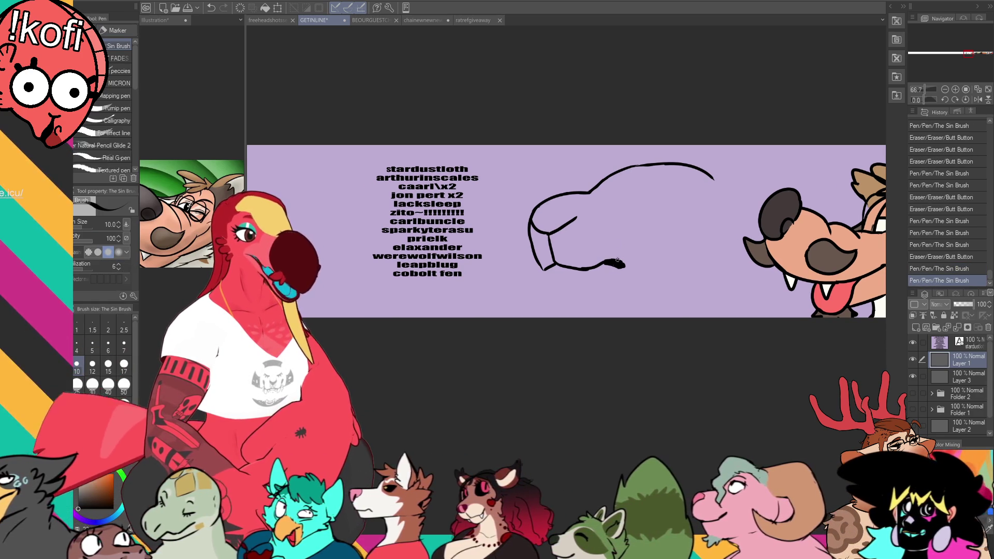
{"action": "key", "text": "ctrl+z"}
{"action": "mouse_move", "coordinate": [550, 267]}
{"action": "left_mouse_down"}
{"action": "mouse_move", "coordinate": [572, 295]}
{"action": "mouse_move", "coordinate": [590, 261]}
{"action": "mouse_move", "coordinate": [607, 273]}
{"action": "mouse_move", "coordinate": [651, 252]}
{"action": "mouse_move", "coordinate": [623, 256]}
{"action": "mouse_move", "coordinate": [623, 247]}
{"action": "mouse_move", "coordinate": [620, 258]}
{"action": "mouse_move", "coordinate": [635, 262]}
{"action": "mouse_move", "coordinate": [688, 243]}
{"action": "mouse_move", "coordinate": [645, 260]}
{"action": "mouse_move", "coordinate": [683, 245]}
{"action": "mouse_move", "coordinate": [672, 251]}
{"action": "left_mouse_up"}
{"action": "key", "text": "ctrl+z"}
{"action": "key", "text": "ctrl+z"}
{"action": "key", "text": "ctrl+z"}
{"action": "key", "text": "e"}
{"action": "key", "text": "p"}
{"action": "key", "text": "e"}
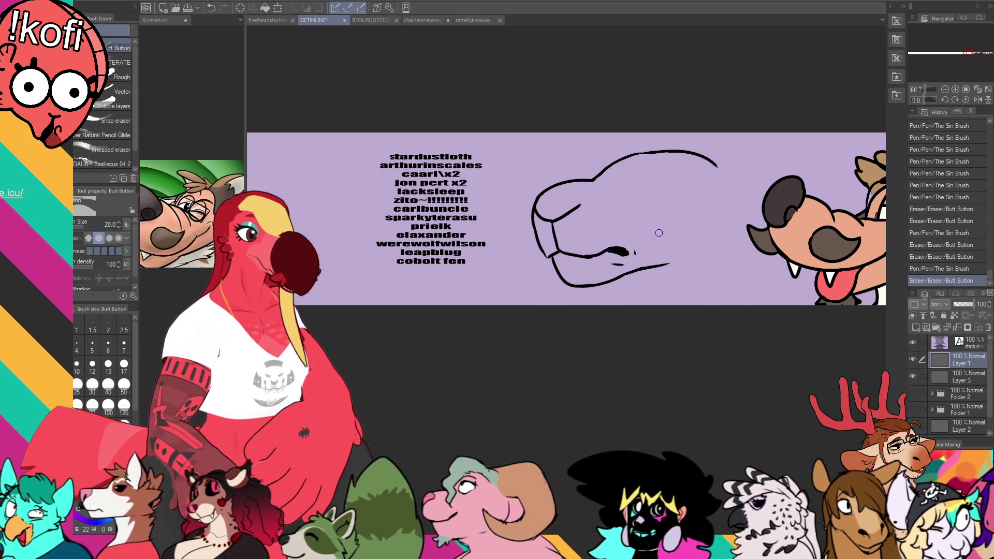
{"action": "left_click_drag", "start_coordinate": [612, 265], "coordinate": [631, 262]}
Erase a bit under the bear's jaw and add a short dash there
{"action": "left_click", "coordinate": [622, 262]}
{"action": "key", "text": "p"}
{"action": "left_click_drag", "start_coordinate": [697, 211], "coordinate": [695, 218]}
{"action": "left_click_drag", "start_coordinate": [663, 161], "coordinate": [655, 171]}
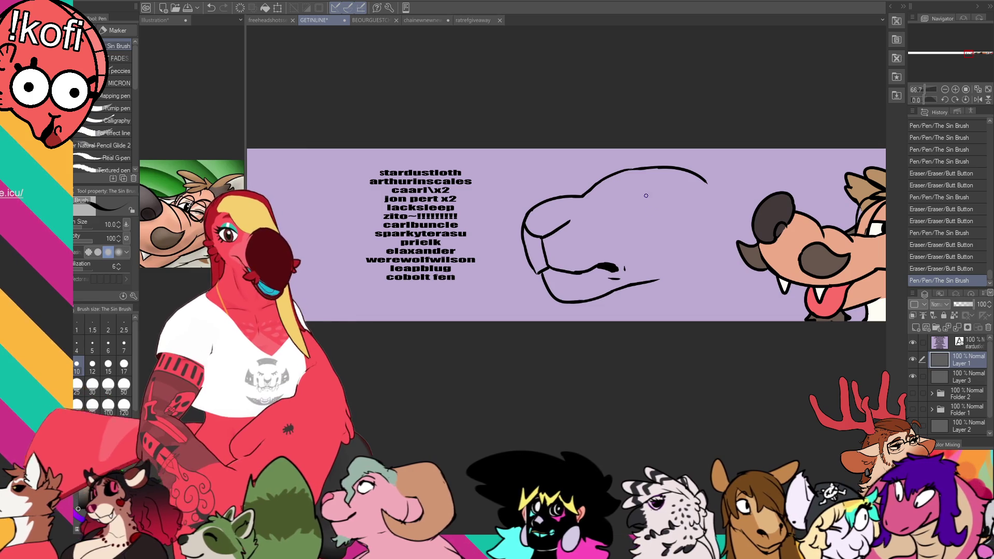
{"action": "mouse_move", "coordinate": [651, 219]}
{"action": "left_mouse_down"}
{"action": "mouse_move", "coordinate": [651, 229]}
{"action": "mouse_move", "coordinate": [556, 210]}
{"action": "mouse_move", "coordinate": [590, 205]}
{"action": "left_mouse_up"}
Sketch the rounded ear, brow line and a rounder heavy-lidded eye, discarding a muzzle-curve extension
{"action": "left_click_drag", "start_coordinate": [695, 194], "coordinate": [688, 198]}
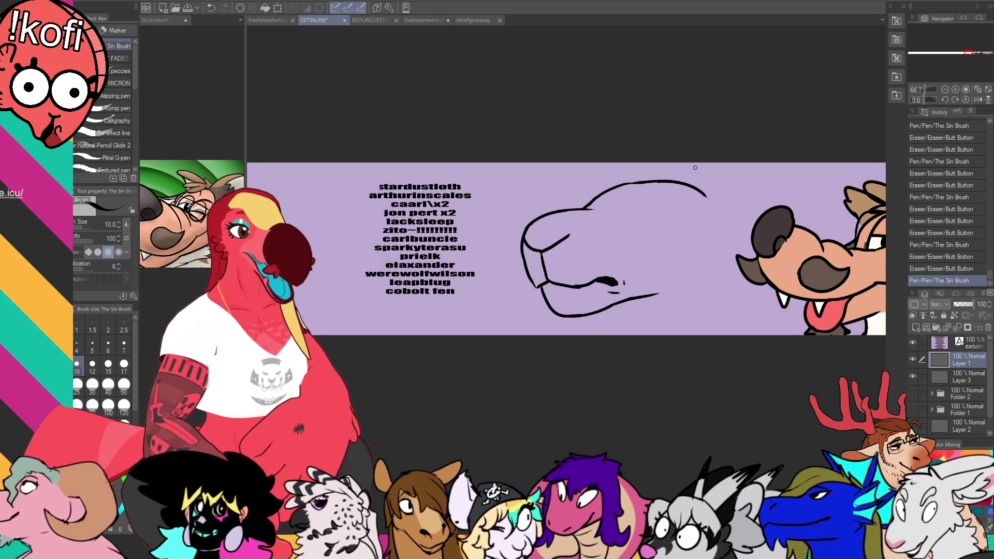
{"action": "key", "text": "ctrl+z"}
{"action": "left_click_drag", "start_coordinate": [592, 205], "coordinate": [654, 193]}
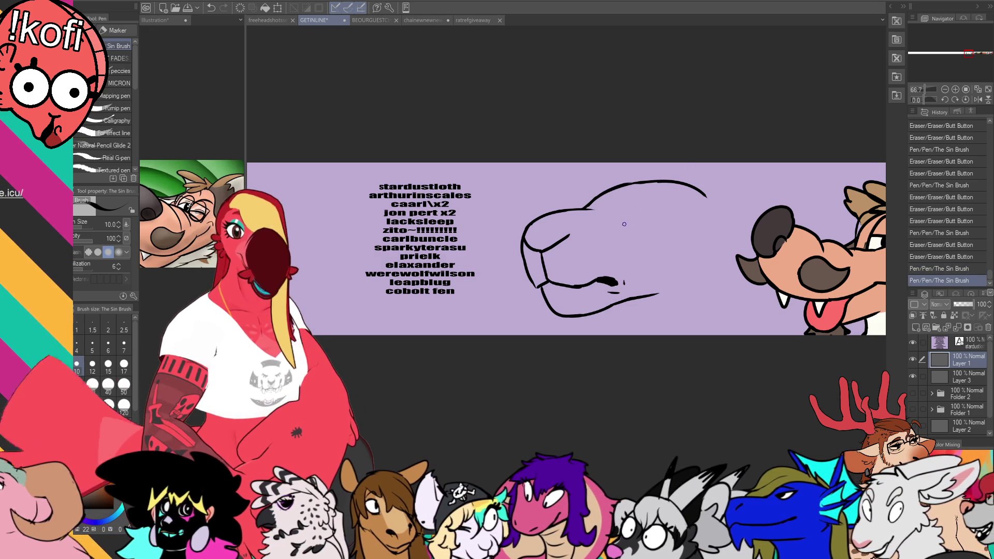
{"action": "mouse_move", "coordinate": [699, 192]}
{"action": "left_mouse_down"}
{"action": "mouse_move", "coordinate": [720, 220]}
{"action": "mouse_move", "coordinate": [732, 175]}
{"action": "mouse_move", "coordinate": [720, 215]}
{"action": "left_mouse_up"}
{"action": "key", "text": "ctrl+z"}
{"action": "key", "text": "ctrl+z"}
{"action": "mouse_move", "coordinate": [632, 206]}
{"action": "left_mouse_down"}
{"action": "mouse_move", "coordinate": [676, 202]}
{"action": "mouse_move", "coordinate": [645, 203]}
{"action": "mouse_move", "coordinate": [672, 209]}
{"action": "mouse_move", "coordinate": [657, 216]}
{"action": "left_mouse_up"}
{"action": "left_click_drag", "start_coordinate": [688, 184], "coordinate": [707, 197]}
{"action": "left_click_drag", "start_coordinate": [782, 242], "coordinate": [755, 244]}
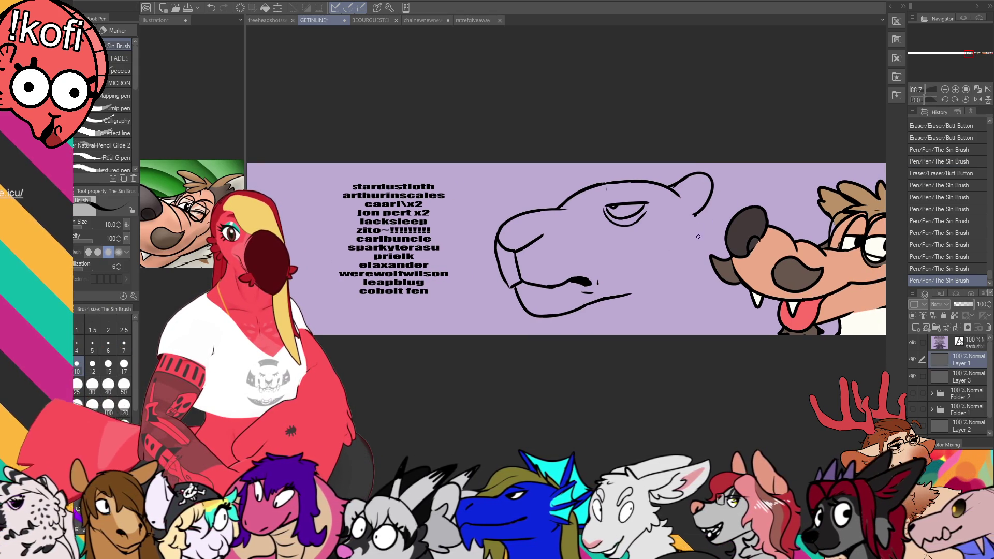
Clear the selection and erase stray lines around the bear's eye
{"action": "key", "text": "m"}
{"action": "mouse_move", "coordinate": [684, 239]}
{"action": "left_mouse_down"}
{"action": "mouse_move", "coordinate": [487, 238]}
{"action": "mouse_move", "coordinate": [735, 192]}
{"action": "mouse_move", "coordinate": [668, 259]}
{"action": "left_mouse_up"}
{"action": "key", "text": "ctrl+d"}
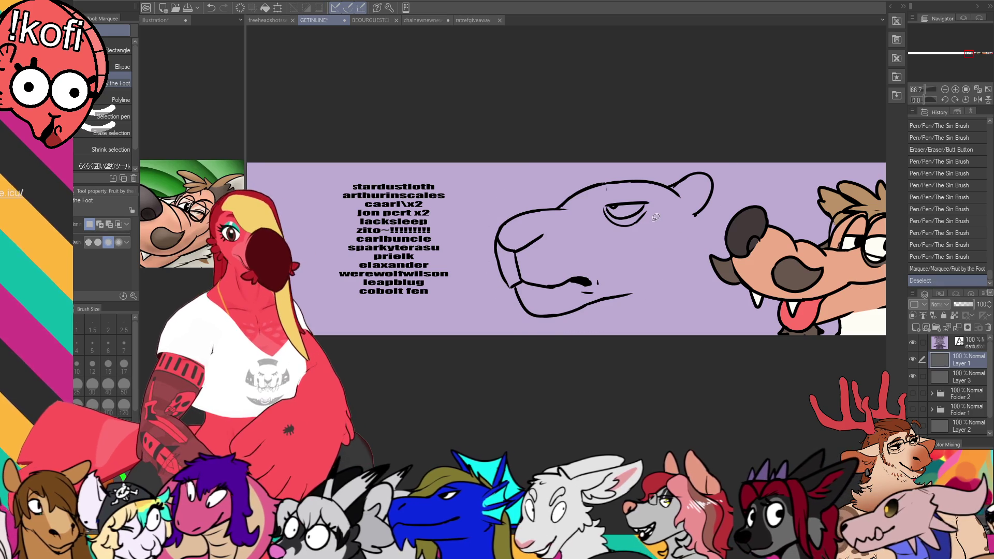
{"action": "key", "text": "e"}
{"action": "left_click_drag", "start_coordinate": [651, 194], "coordinate": [612, 190]}
Lasso the bear's eye, nudge it into a new position, then deselect
{"action": "key", "text": "m"}
{"action": "mouse_move", "coordinate": [658, 216]}
{"action": "left_mouse_down"}
{"action": "mouse_move", "coordinate": [603, 199]}
{"action": "mouse_move", "coordinate": [658, 203]}
{"action": "left_mouse_up"}
{"action": "key", "text": "k"}
{"action": "left_click_drag", "start_coordinate": [653, 209], "coordinate": [658, 220]}
{"action": "key", "text": "ctrl+d"}
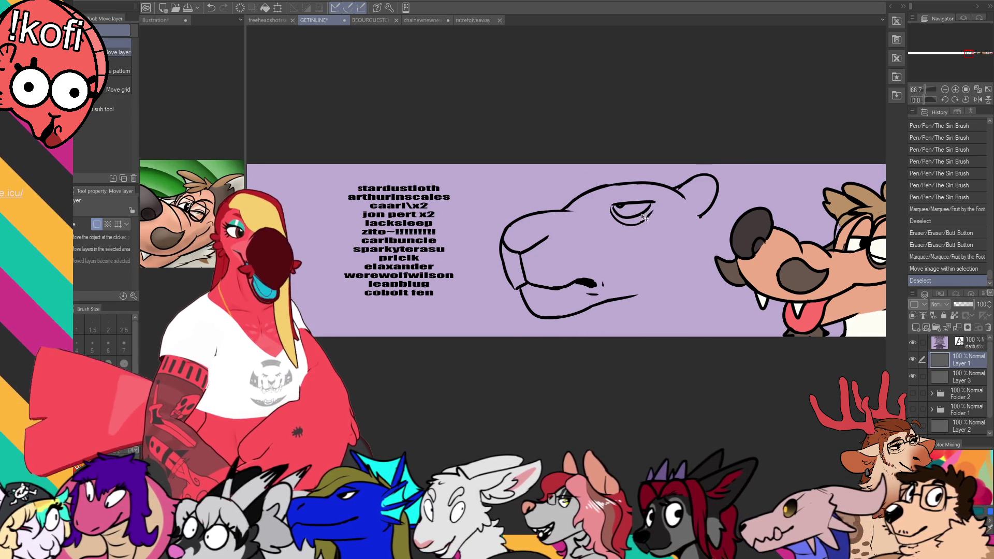
{"action": "key", "text": "p"}
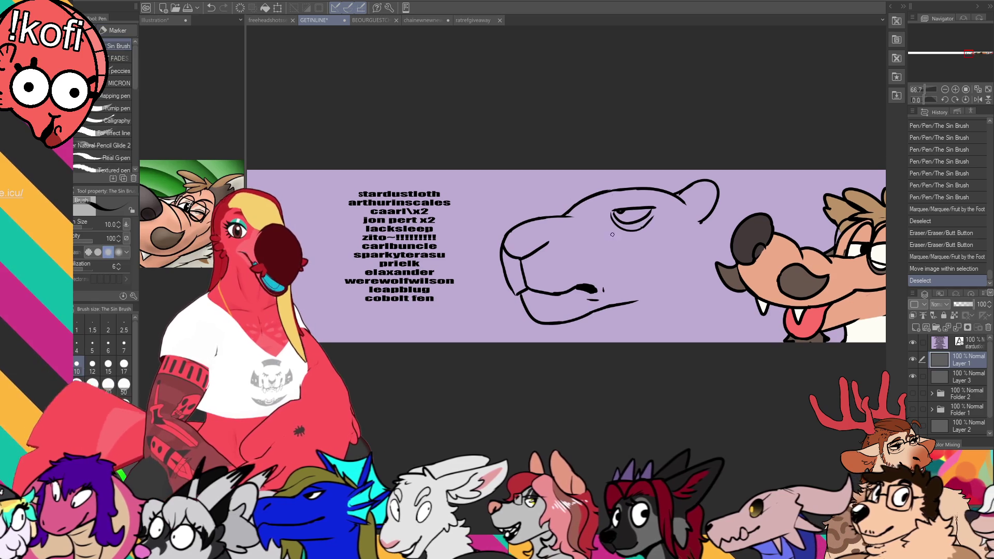
{"action": "left_click_drag", "start_coordinate": [669, 202], "coordinate": [670, 204]}
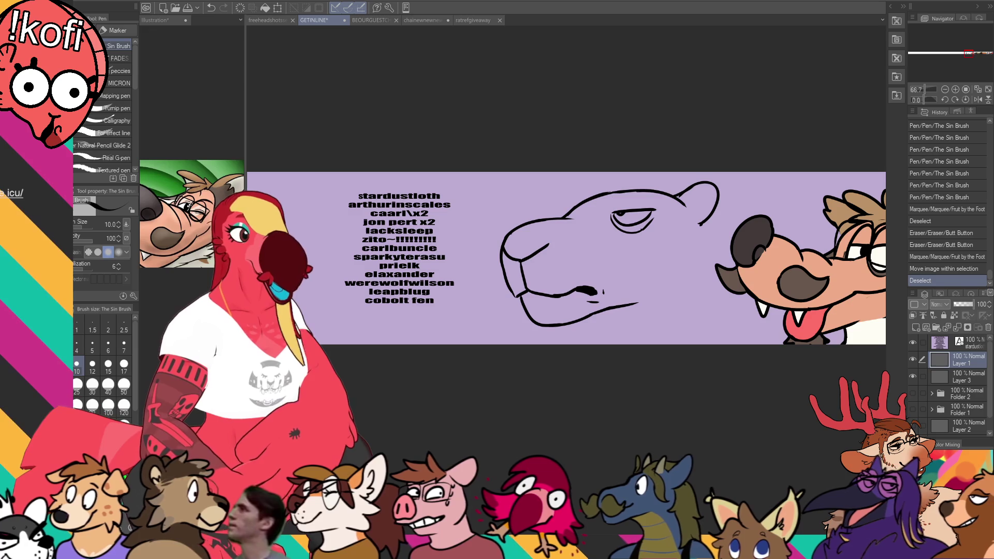
Erase part of the bear's ear line and redraw the ear and inner-ear lines
{"action": "left_click_drag", "start_coordinate": [721, 133], "coordinate": [723, 126]}
{"action": "mouse_move", "coordinate": [693, 184]}
{"action": "left_mouse_down"}
{"action": "mouse_move", "coordinate": [675, 186]}
{"action": "mouse_move", "coordinate": [717, 181]}
{"action": "mouse_move", "coordinate": [694, 223]}
{"action": "mouse_move", "coordinate": [689, 192]}
{"action": "left_mouse_up"}
{"action": "key", "text": "p"}
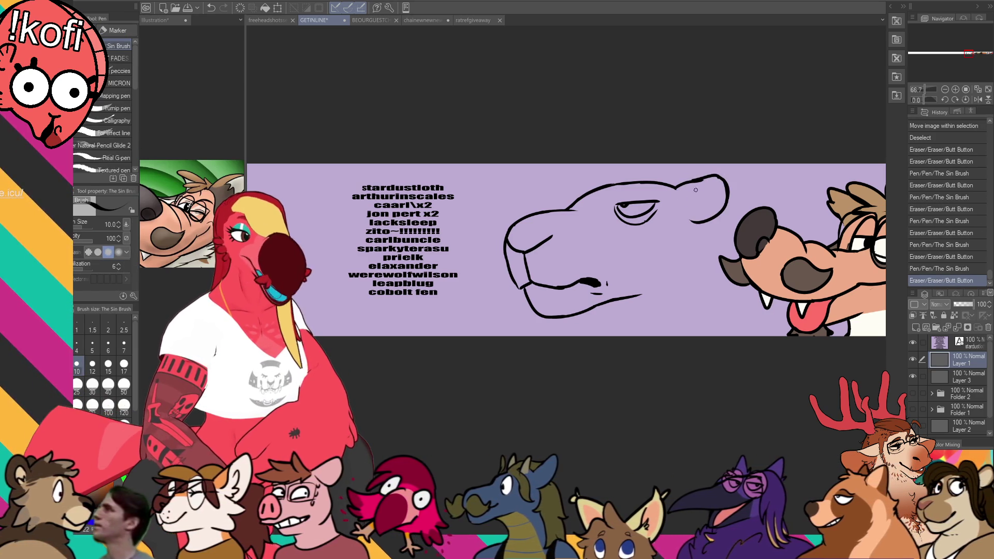
{"action": "mouse_move", "coordinate": [696, 182]}
{"action": "left_mouse_down"}
{"action": "mouse_move", "coordinate": [684, 202]}
{"action": "mouse_move", "coordinate": [698, 216]}
{"action": "left_mouse_up"}
{"action": "key", "text": "ctrl+z"}
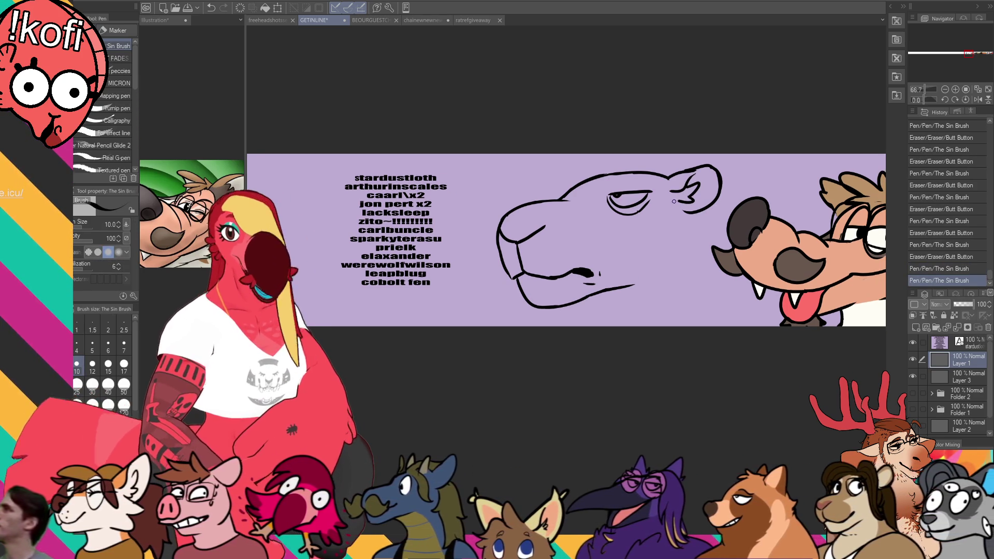
{"action": "left_click_drag", "start_coordinate": [717, 220], "coordinate": [699, 211]}
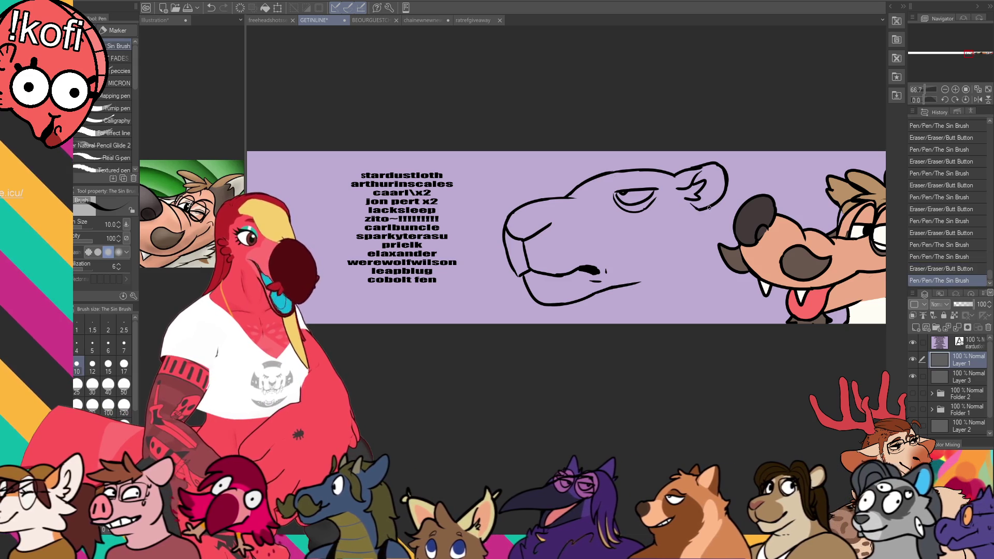
Draw a cheek line below the ear and a curved forehead with fur tufts
{"action": "left_click_drag", "start_coordinate": [697, 209], "coordinate": [676, 267]}
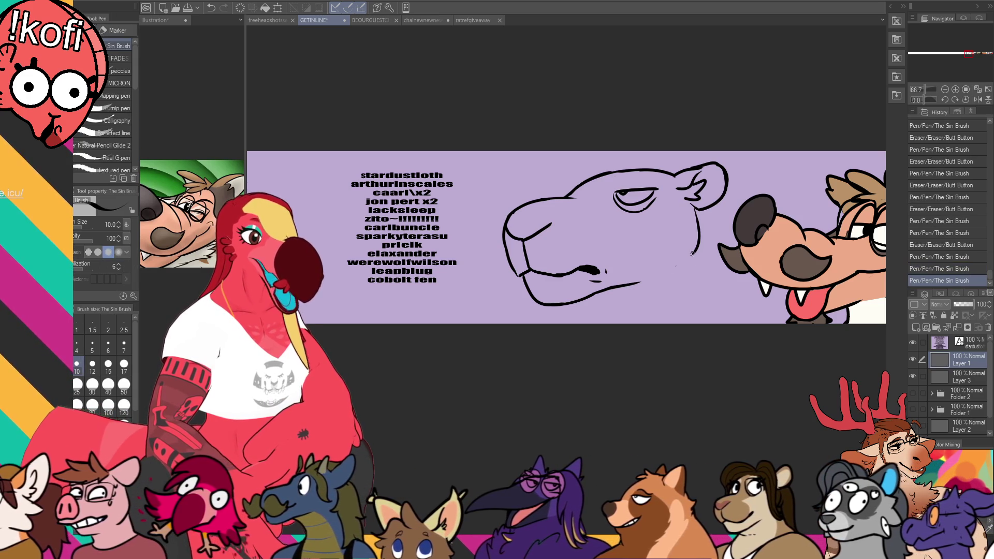
{"action": "left_click_drag", "start_coordinate": [564, 191], "coordinate": [597, 171]}
{"action": "key", "text": "ctrl+z"}
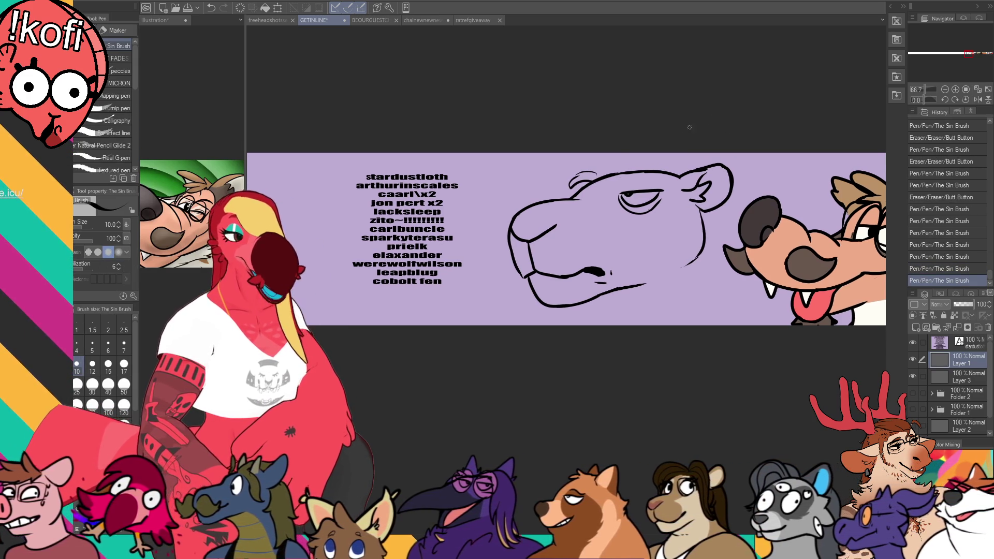
{"action": "mouse_move", "coordinate": [582, 176]}
{"action": "left_mouse_down"}
{"action": "mouse_move", "coordinate": [572, 160]}
{"action": "mouse_move", "coordinate": [659, 181]}
{"action": "mouse_move", "coordinate": [597, 165]}
{"action": "mouse_move", "coordinate": [604, 156]}
{"action": "mouse_move", "coordinate": [639, 161]}
{"action": "left_mouse_up"}
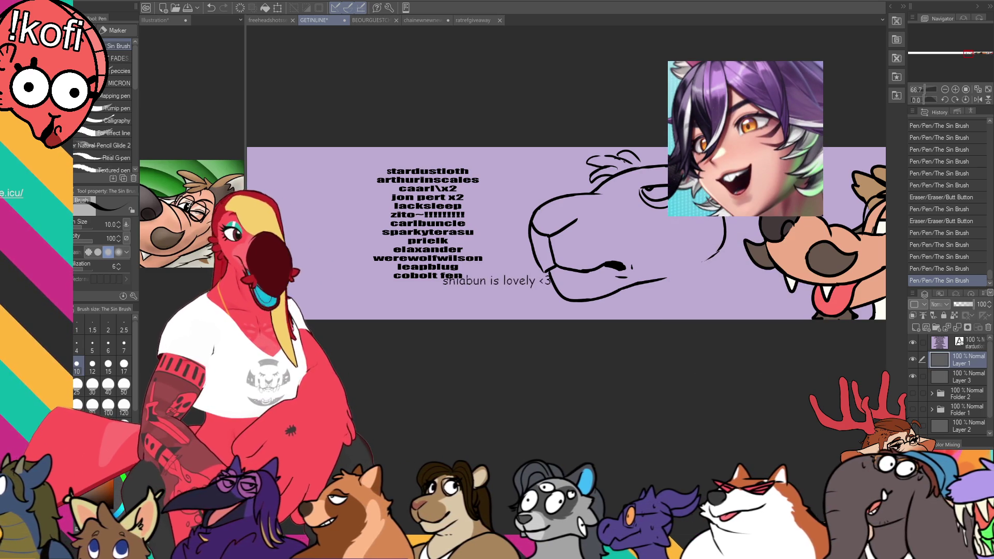
{"action": "left_click", "coordinate": [357, 22]}
{"action": "left_click", "coordinate": [273, 20]}
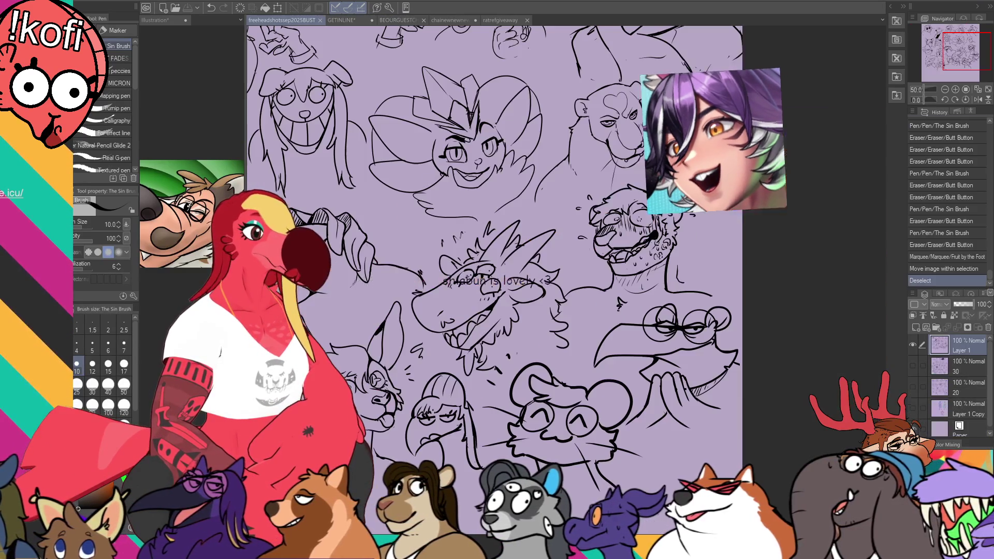
{"action": "left_click_drag", "start_coordinate": [515, 249], "coordinate": [483, 153]}
{"action": "left_click", "coordinate": [398, 19]}
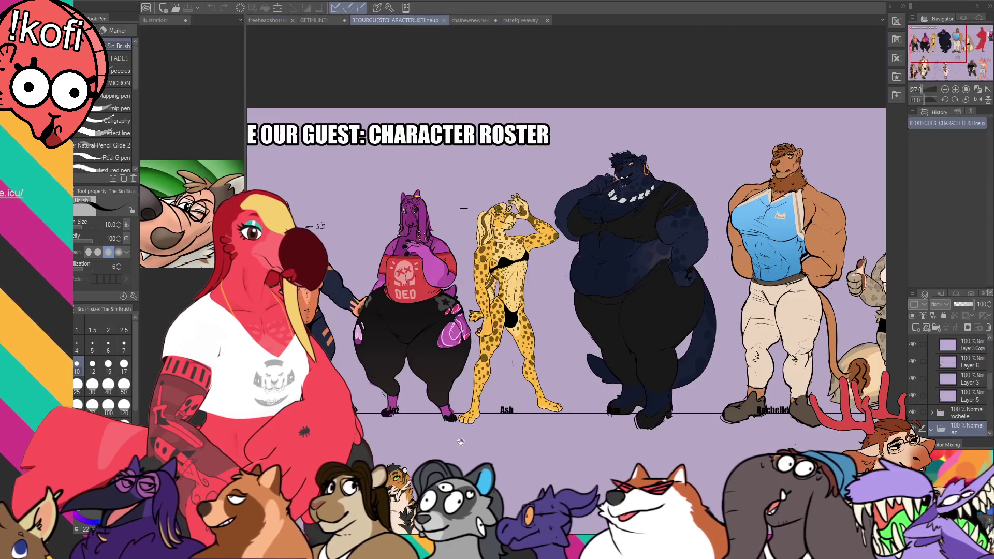
{"action": "scroll", "coordinate": [462, 352], "scroll_direction": "up", "scroll_amount": 3}
{"action": "scroll", "coordinate": [463, 352], "scroll_direction": "up", "scroll_amount": 5}
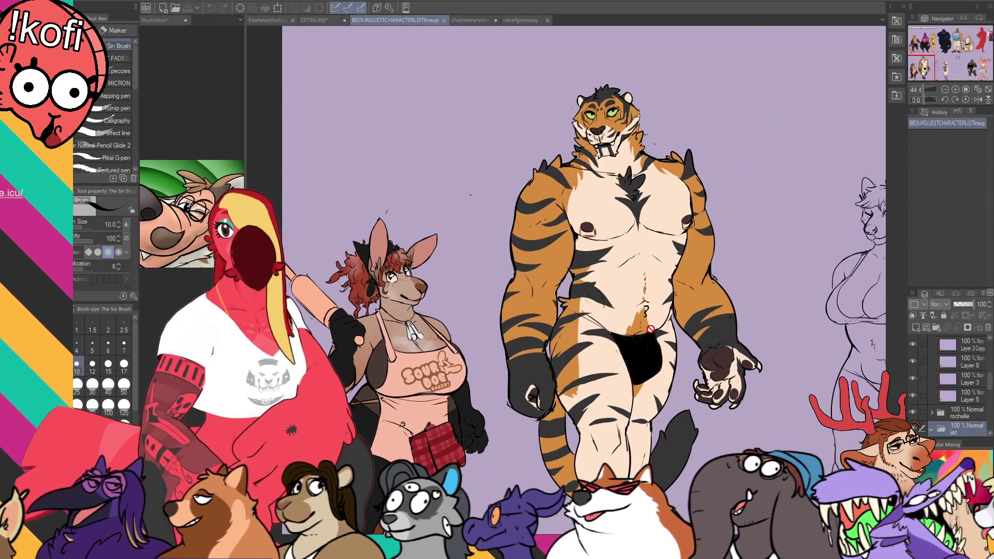
{"action": "scroll", "coordinate": [657, 366], "scroll_direction": "up", "scroll_amount": 3}
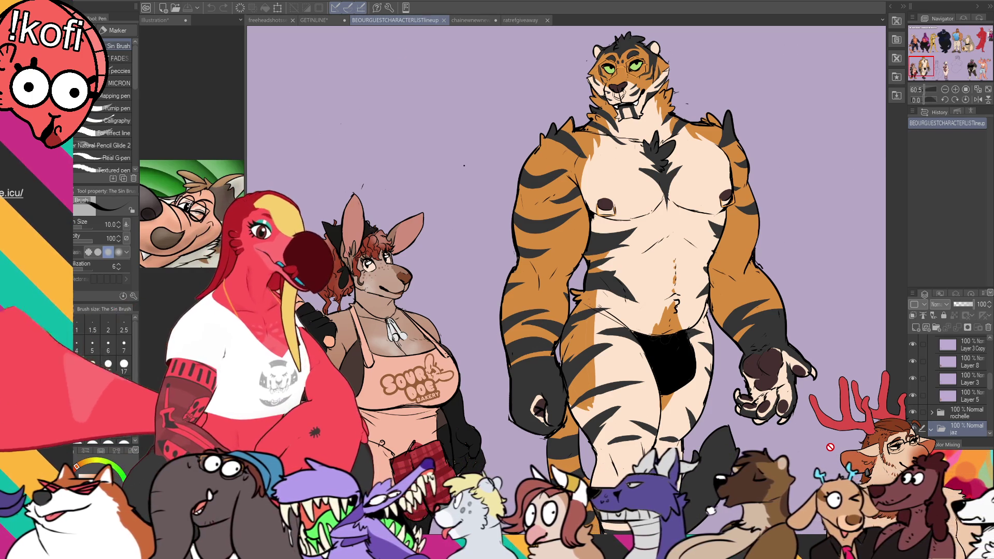
{"action": "left_click", "coordinate": [519, 20]}
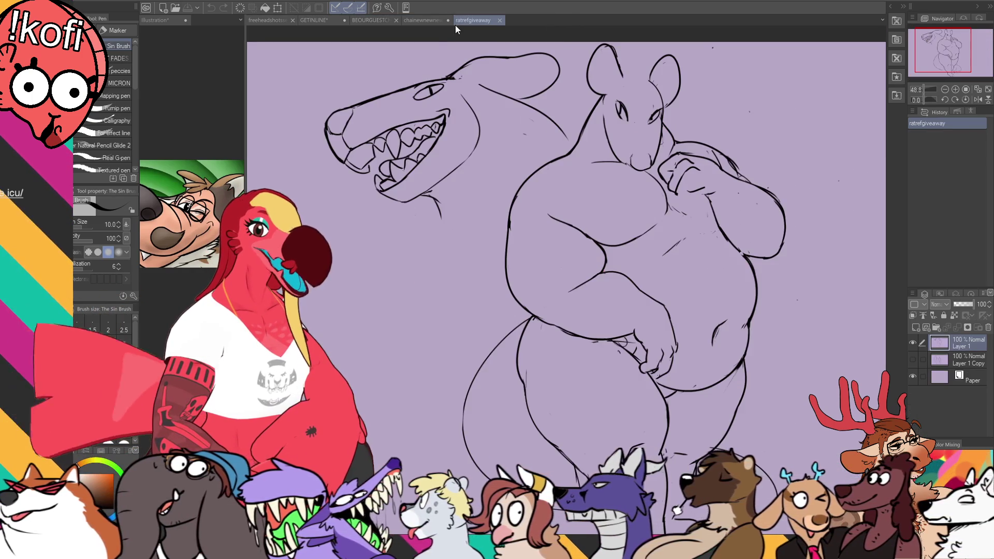
{"action": "left_click", "coordinate": [426, 20]}
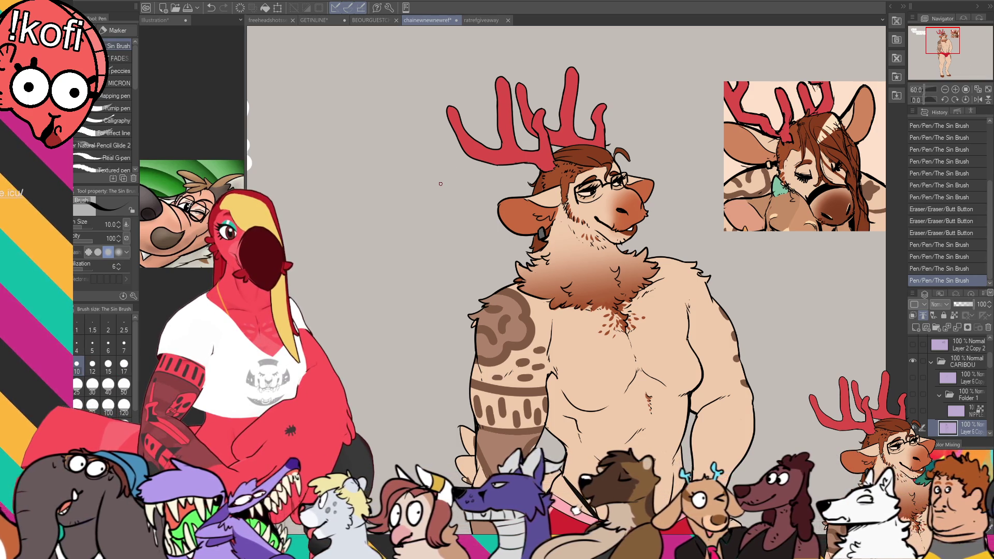
{"action": "scroll", "coordinate": [441, 184], "scroll_direction": "down", "scroll_amount": 1}
{"action": "left_click_drag", "start_coordinate": [457, 184], "coordinate": [465, 176]}
{"action": "left_click", "coordinate": [314, 21]}
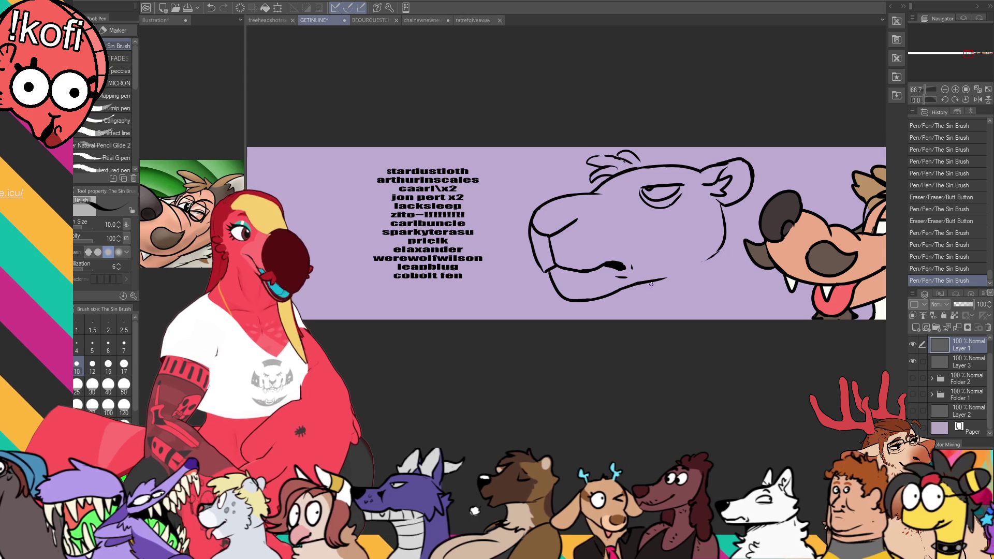
Add inner-ear strokes and a hooked fur tuft extending the bear's neck line
{"action": "key", "text": "ctrl+z"}
{"action": "left_click_drag", "start_coordinate": [629, 287], "coordinate": [609, 307]}
{"action": "key", "text": "ctrl+z"}
{"action": "key", "text": "ctrl+z"}
{"action": "key", "text": "ctrl+z"}
{"action": "mouse_move", "coordinate": [702, 185]}
{"action": "left_mouse_down"}
{"action": "mouse_move", "coordinate": [729, 177]}
{"action": "mouse_move", "coordinate": [725, 205]}
{"action": "left_mouse_up"}
{"action": "key", "text": "ctrl+z"}
{"action": "mouse_move", "coordinate": [732, 252]}
{"action": "left_mouse_down"}
{"action": "mouse_move", "coordinate": [754, 265]}
{"action": "mouse_move", "coordinate": [756, 291]}
{"action": "mouse_move", "coordinate": [775, 298]}
{"action": "mouse_move", "coordinate": [771, 321]}
{"action": "left_mouse_up"}
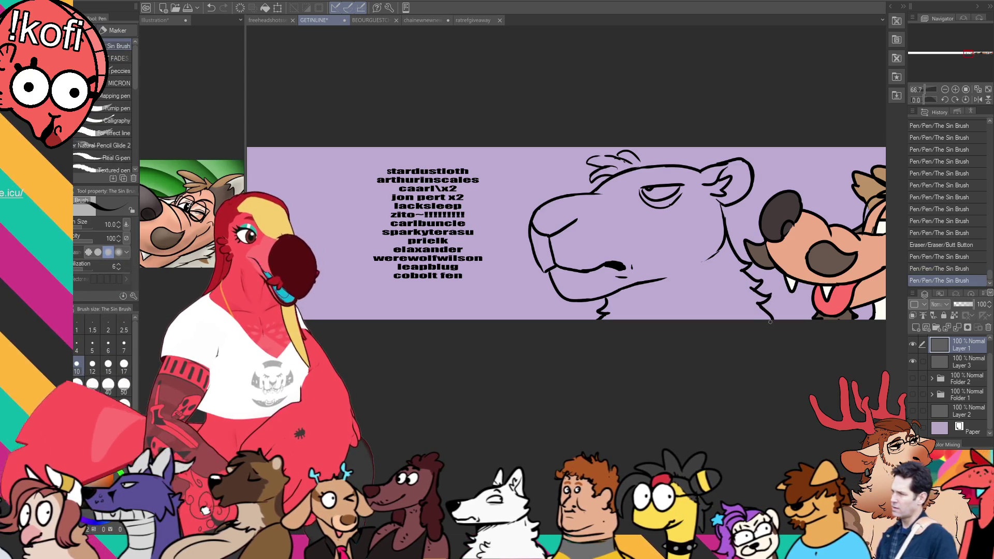
{"action": "left_click_drag", "start_coordinate": [755, 287], "coordinate": [772, 318]}
Ink brow and inner-ear lines across the top of the bear head
{"action": "left_click_drag", "start_coordinate": [641, 179], "coordinate": [737, 171]}
{"action": "left_click_drag", "start_coordinate": [648, 169], "coordinate": [665, 164]}
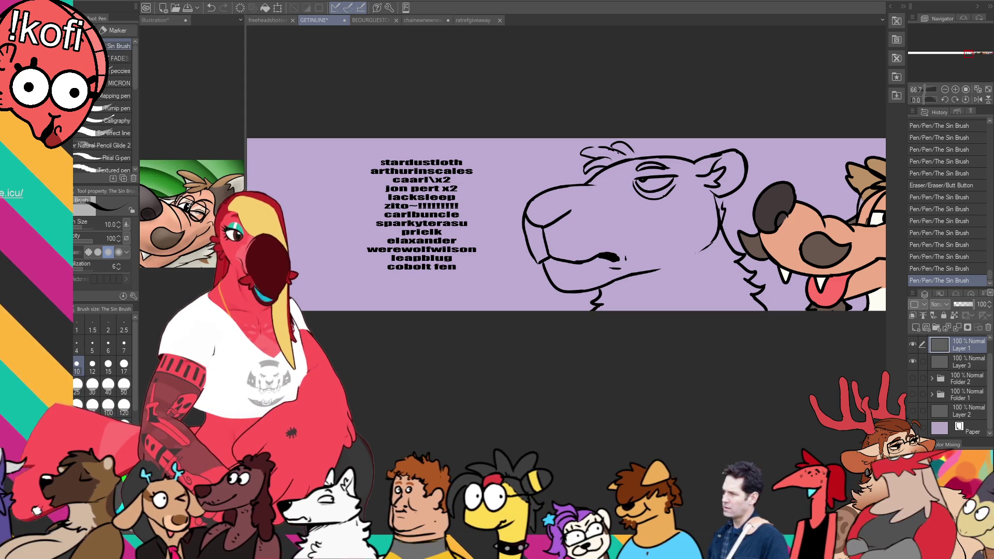
{"action": "mouse_move", "coordinate": [710, 161]}
{"action": "left_mouse_down"}
{"action": "mouse_move", "coordinate": [727, 179]}
{"action": "mouse_move", "coordinate": [719, 207]}
{"action": "left_mouse_up"}
{"action": "key", "text": "ctrl+z"}
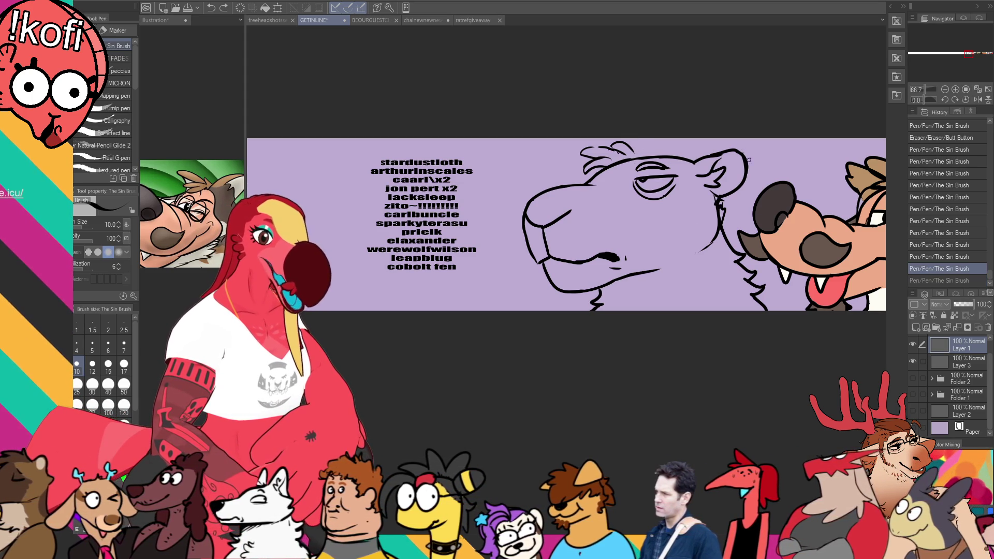
Lasso the bear head, nudge it slightly into place, and deselect
{"action": "key", "text": "m"}
{"action": "mouse_move", "coordinate": [746, 257]}
{"action": "left_mouse_down"}
{"action": "mouse_move", "coordinate": [732, 215]}
{"action": "mouse_move", "coordinate": [584, 118]}
{"action": "mouse_move", "coordinate": [759, 329]}
{"action": "mouse_move", "coordinate": [774, 265]}
{"action": "mouse_move", "coordinate": [747, 258]}
{"action": "left_mouse_up"}
{"action": "left_click_drag", "start_coordinate": [640, 153], "coordinate": [613, 145]}
{"action": "key", "text": "ctrl+d"}
Redraw the small brow strokes, erasing stray marks near the brow
{"action": "key", "text": "p"}
{"action": "left_click_drag", "start_coordinate": [606, 150], "coordinate": [624, 145]}
{"action": "mouse_move", "coordinate": [608, 148]}
{"action": "left_mouse_down"}
{"action": "mouse_move", "coordinate": [636, 155]}
{"action": "mouse_move", "coordinate": [613, 176]}
{"action": "mouse_move", "coordinate": [622, 167]}
{"action": "left_mouse_up"}
{"action": "key", "text": "e"}
{"action": "key", "text": "p"}
{"action": "left_click_drag", "start_coordinate": [608, 179], "coordinate": [617, 173]}
{"action": "key", "text": "e"}
{"action": "left_click_drag", "start_coordinate": [619, 171], "coordinate": [622, 169]}
{"action": "key", "text": "p"}
{"action": "mouse_move", "coordinate": [619, 170]}
{"action": "left_mouse_down"}
{"action": "mouse_move", "coordinate": [648, 160]}
{"action": "mouse_move", "coordinate": [642, 151]}
{"action": "left_mouse_up"}
{"action": "key", "text": "ctrl+z"}
{"action": "key", "text": "ctrl+z"}
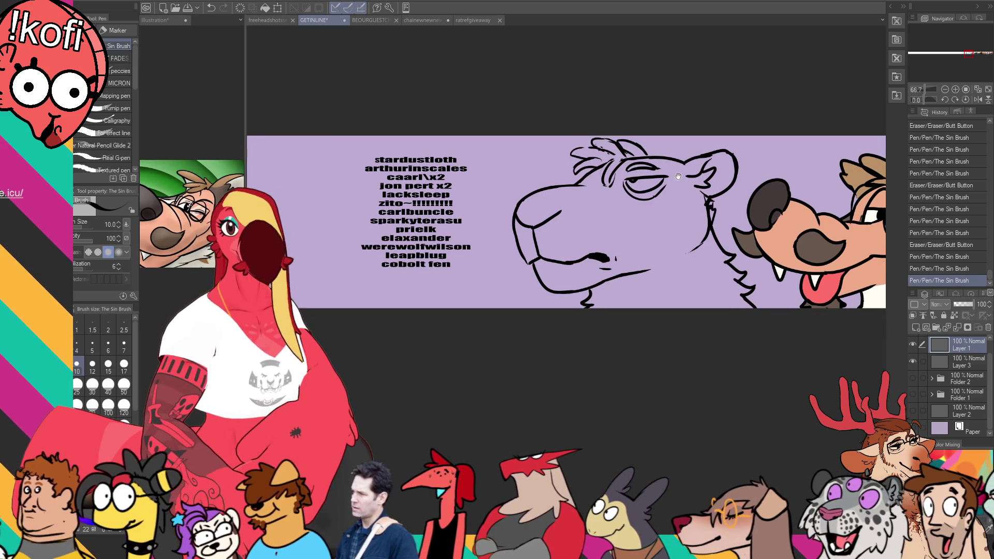
Draw curly hair tufts across the top of the bear's head
{"action": "scroll", "coordinate": [658, 212], "scroll_direction": "up", "scroll_amount": 1}
{"action": "mouse_move", "coordinate": [650, 174]}
{"action": "left_mouse_down"}
{"action": "mouse_move", "coordinate": [648, 154]}
{"action": "mouse_move", "coordinate": [659, 150]}
{"action": "left_mouse_up"}
{"action": "key", "text": "ctrl+z"}
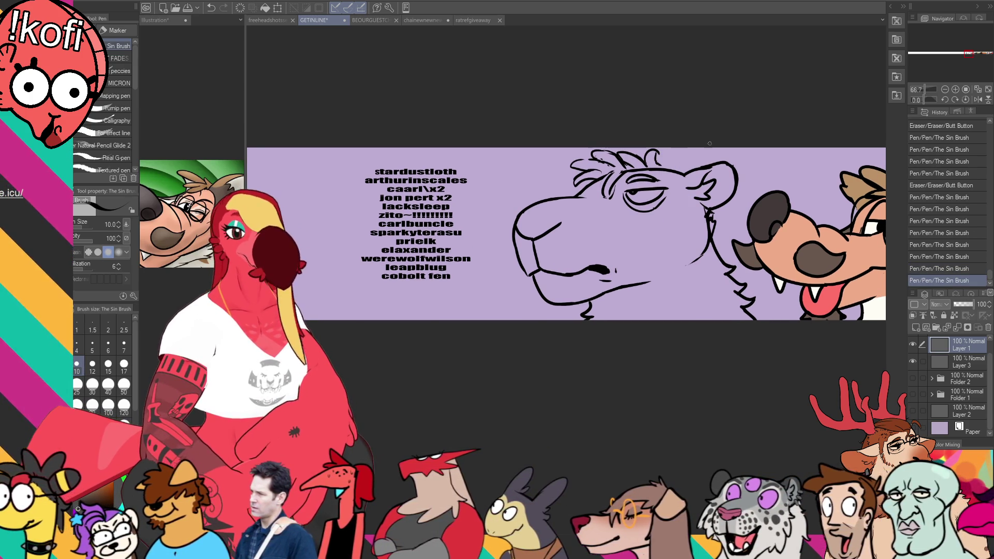
{"action": "left_click_drag", "start_coordinate": [659, 164], "coordinate": [654, 153]}
{"action": "left_click_drag", "start_coordinate": [652, 161], "coordinate": [642, 151]}
{"action": "mouse_move", "coordinate": [668, 162]}
{"action": "left_mouse_down"}
{"action": "mouse_move", "coordinate": [671, 154]}
{"action": "mouse_move", "coordinate": [613, 148]}
{"action": "left_mouse_up"}
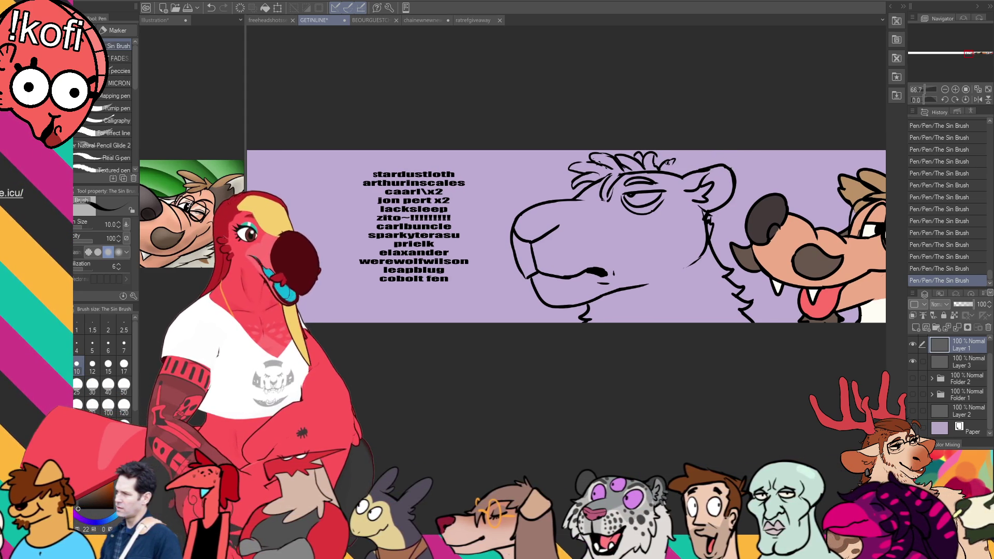
{"action": "left_click_drag", "start_coordinate": [667, 163], "coordinate": [671, 158]}
{"action": "left_click_drag", "start_coordinate": [671, 158], "coordinate": [673, 162]}
{"action": "left_click_drag", "start_coordinate": [674, 162], "coordinate": [713, 156]}
{"action": "key", "text": "ctrl+z"}
Clean up small marks and the tuft in the bear's top hair
{"action": "mouse_move", "coordinate": [576, 203]}
{"action": "left_mouse_down"}
{"action": "mouse_move", "coordinate": [588, 193]}
{"action": "mouse_move", "coordinate": [584, 203]}
{"action": "mouse_move", "coordinate": [575, 176]}
{"action": "left_mouse_up"}
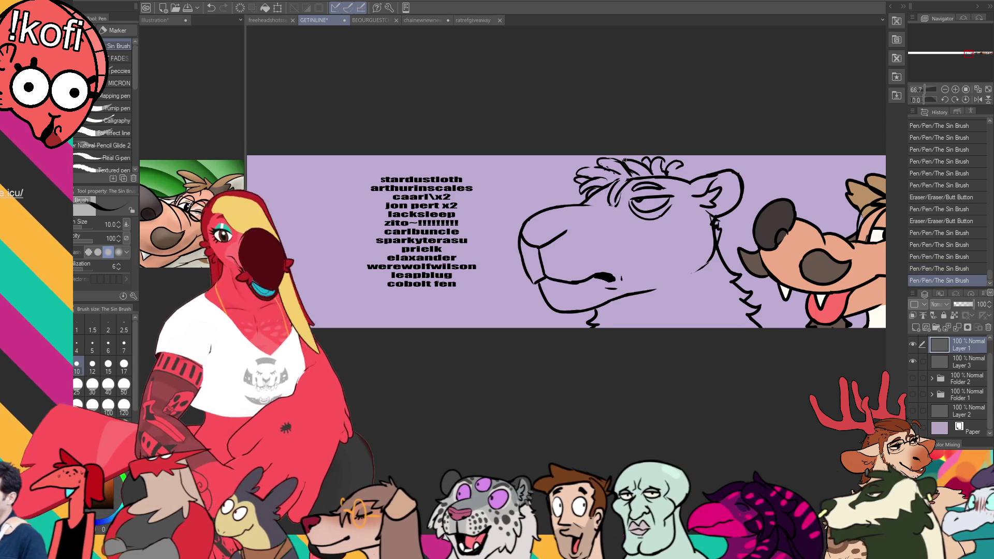
{"action": "key", "text": "e"}
{"action": "mouse_move", "coordinate": [668, 166]}
{"action": "left_mouse_down"}
{"action": "mouse_move", "coordinate": [662, 180]}
{"action": "mouse_move", "coordinate": [666, 172]}
{"action": "left_mouse_up"}
{"action": "key", "text": "p"}
{"action": "key", "text": "e"}
{"action": "mouse_move", "coordinate": [667, 165]}
{"action": "left_mouse_down"}
{"action": "mouse_move", "coordinate": [685, 153]}
{"action": "mouse_move", "coordinate": [666, 170]}
{"action": "mouse_move", "coordinate": [682, 161]}
{"action": "mouse_move", "coordinate": [675, 176]}
{"action": "mouse_move", "coordinate": [690, 174]}
{"action": "mouse_move", "coordinate": [696, 162]}
{"action": "mouse_move", "coordinate": [682, 170]}
{"action": "mouse_move", "coordinate": [689, 175]}
{"action": "left_mouse_up"}
{"action": "key", "text": "p"}
{"action": "key", "text": "ctrl+z"}
{"action": "key", "text": "e"}
{"action": "key", "text": "p"}
{"action": "key", "text": "ctrl+z"}
Add short strokes around the bear's eyebrow and along the hair
{"action": "left_click_drag", "start_coordinate": [683, 171], "coordinate": [691, 176]}
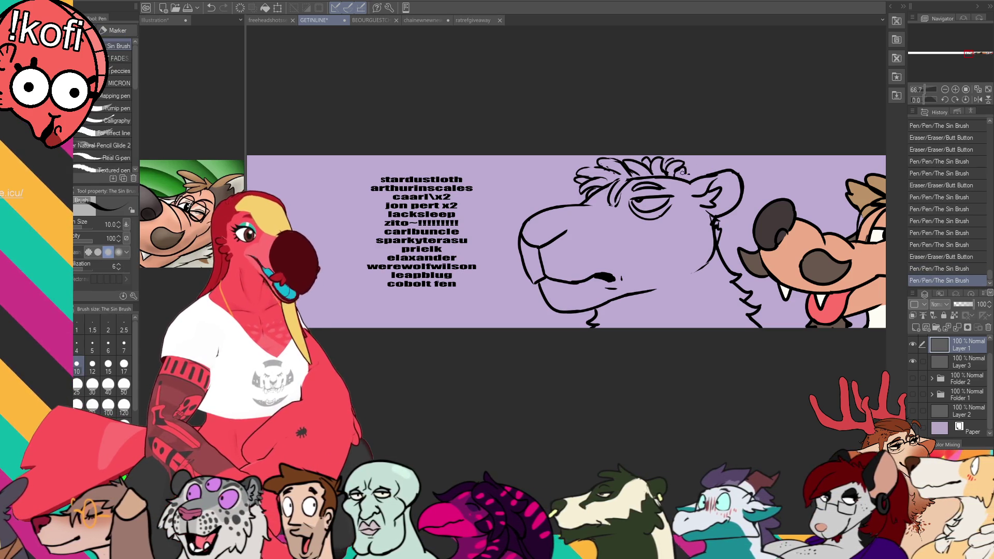
{"action": "key", "text": "ctrl+z"}
{"action": "key", "text": "ctrl+z"}
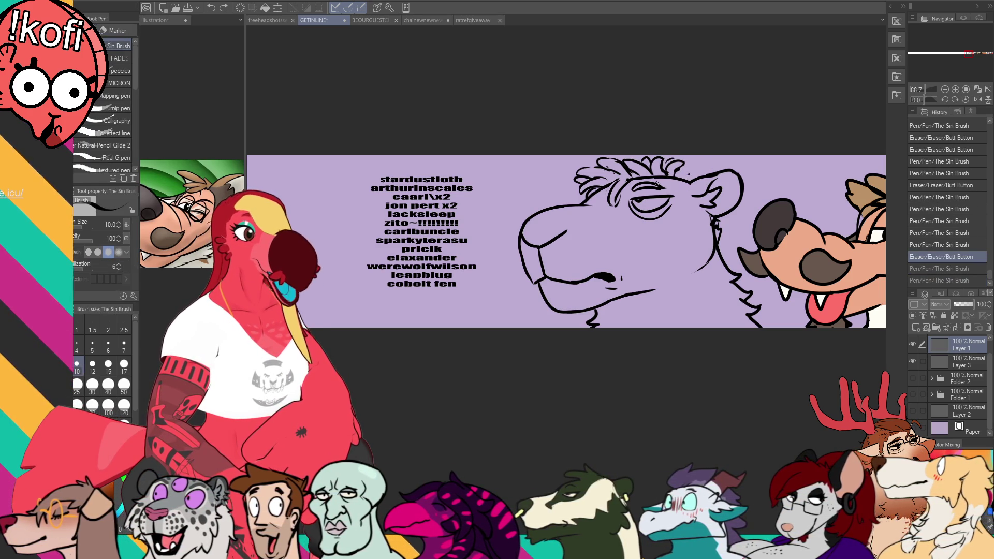
{"action": "left_click_drag", "start_coordinate": [642, 179], "coordinate": [678, 185]}
{"action": "left_click_drag", "start_coordinate": [651, 178], "coordinate": [673, 185]}
{"action": "left_click_drag", "start_coordinate": [668, 179], "coordinate": [693, 213]}
{"action": "mouse_move", "coordinate": [692, 212]}
{"action": "left_mouse_down"}
{"action": "mouse_move", "coordinate": [697, 222]}
{"action": "mouse_move", "coordinate": [685, 201]}
{"action": "mouse_move", "coordinate": [679, 210]}
{"action": "mouse_move", "coordinate": [689, 212]}
{"action": "left_mouse_up"}
{"action": "key", "text": "e"}
{"action": "key", "text": "p"}
Add small strokes below the eyebrow and near the cheek and eye
{"action": "left_click_drag", "start_coordinate": [688, 209], "coordinate": [691, 216]}
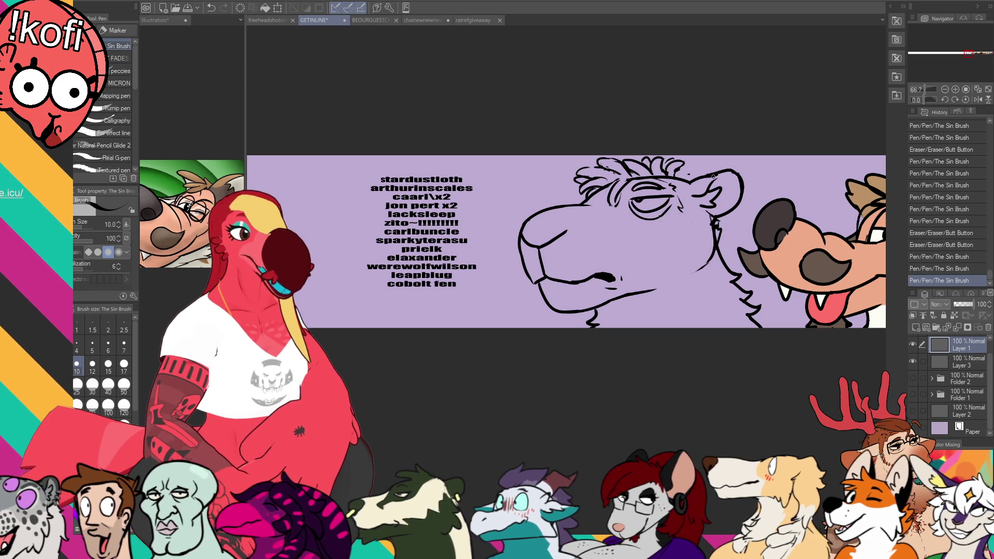
{"action": "left_click_drag", "start_coordinate": [691, 194], "coordinate": [686, 205]}
{"action": "left_click_drag", "start_coordinate": [688, 207], "coordinate": [693, 228]}
{"action": "left_click_drag", "start_coordinate": [691, 221], "coordinate": [701, 227]}
{"action": "left_click_drag", "start_coordinate": [700, 223], "coordinate": [697, 222]}
{"action": "left_click_drag", "start_coordinate": [697, 220], "coordinate": [699, 224]}
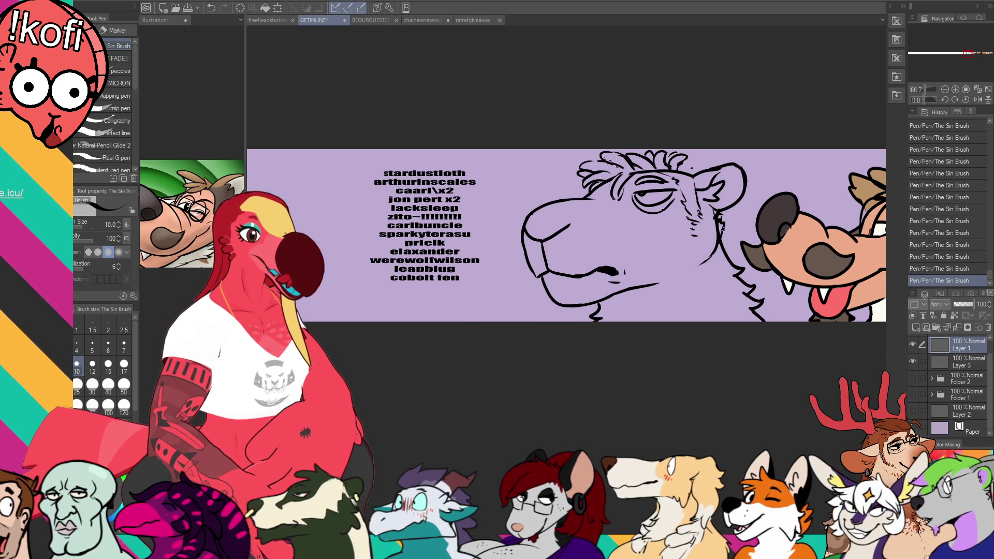
Erase bits of the jaw line, add a chin stroke, and tidy lines near the ear and cheek
{"action": "key", "text": "e"}
{"action": "mouse_move", "coordinate": [700, 258]}
{"action": "left_mouse_down"}
{"action": "mouse_move", "coordinate": [707, 264]}
{"action": "mouse_move", "coordinate": [673, 269]}
{"action": "mouse_move", "coordinate": [699, 262]}
{"action": "left_mouse_up"}
{"action": "key", "text": "p"}
{"action": "scroll", "coordinate": [690, 262], "scroll_direction": "down", "scroll_amount": 1}
{"action": "key", "text": "e"}
{"action": "left_click_drag", "start_coordinate": [623, 287], "coordinate": [664, 273]}
{"action": "key", "text": "p"}
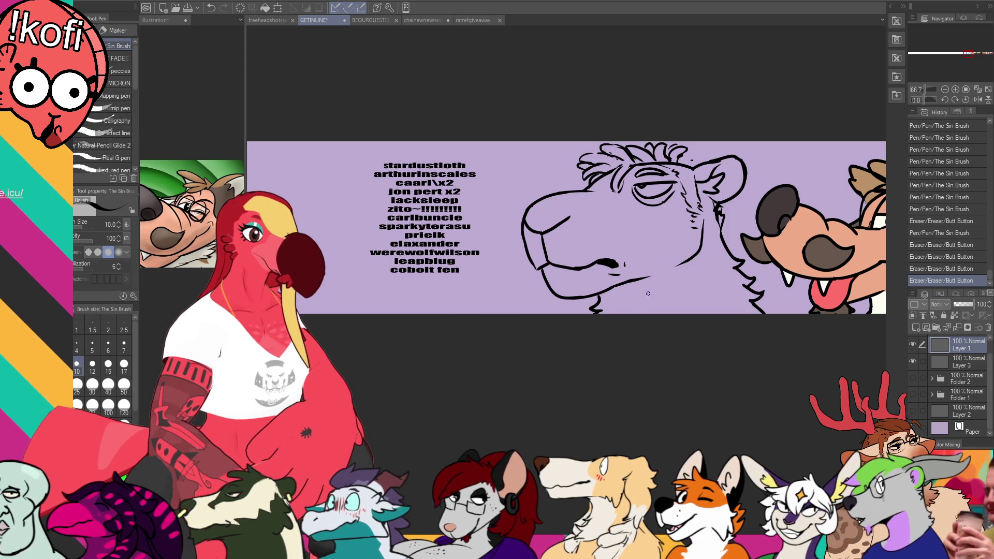
{"action": "left_click_drag", "start_coordinate": [595, 300], "coordinate": [597, 304]}
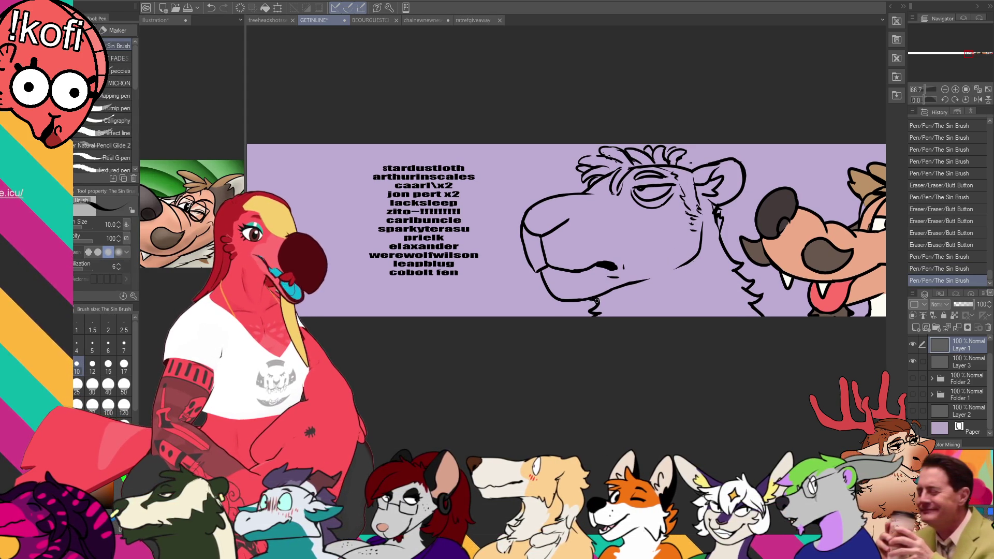
{"action": "left_click_drag", "start_coordinate": [622, 265], "coordinate": [625, 270]}
{"action": "mouse_move", "coordinate": [711, 210]}
{"action": "left_mouse_down"}
{"action": "mouse_move", "coordinate": [709, 227]}
{"action": "mouse_move", "coordinate": [693, 222]}
{"action": "left_mouse_up"}
Ink along the top of the snout and add short fur strokes on the head
{"action": "mouse_move", "coordinate": [528, 217]}
{"action": "left_mouse_down"}
{"action": "mouse_move", "coordinate": [548, 210]}
{"action": "mouse_move", "coordinate": [552, 223]}
{"action": "mouse_move", "coordinate": [566, 207]}
{"action": "mouse_move", "coordinate": [575, 217]}
{"action": "left_mouse_up"}
{"action": "left_click_drag", "start_coordinate": [727, 196], "coordinate": [727, 196]}
{"action": "key", "text": "e"}
{"action": "key", "text": "p"}
{"action": "left_click_drag", "start_coordinate": [696, 164], "coordinate": [697, 158]}
{"action": "left_click_drag", "start_coordinate": [694, 155], "coordinate": [695, 156]}
Clean up lines near the head and add fur lines beside it
{"action": "key", "text": "e"}
{"action": "left_click_drag", "start_coordinate": [722, 199], "coordinate": [722, 201]}
{"action": "key", "text": "p"}
{"action": "key", "text": "e"}
{"action": "key", "text": "p"}
{"action": "left_click_drag", "start_coordinate": [712, 179], "coordinate": [724, 217]}
{"action": "key", "text": "e"}
{"action": "key", "text": "p"}
{"action": "left_click_drag", "start_coordinate": [723, 217], "coordinate": [724, 228]}
{"action": "left_click_drag", "start_coordinate": [723, 227], "coordinate": [720, 230]}
Draw stubble dashes along the bear's lower jaw
{"action": "left_click_drag", "start_coordinate": [694, 257], "coordinate": [656, 283]}
{"action": "left_click_drag", "start_coordinate": [651, 283], "coordinate": [631, 289]}
{"action": "left_click_drag", "start_coordinate": [628, 288], "coordinate": [644, 284]}
{"action": "left_click_drag", "start_coordinate": [641, 284], "coordinate": [635, 287]}
{"action": "left_click_drag", "start_coordinate": [653, 282], "coordinate": [684, 261]}
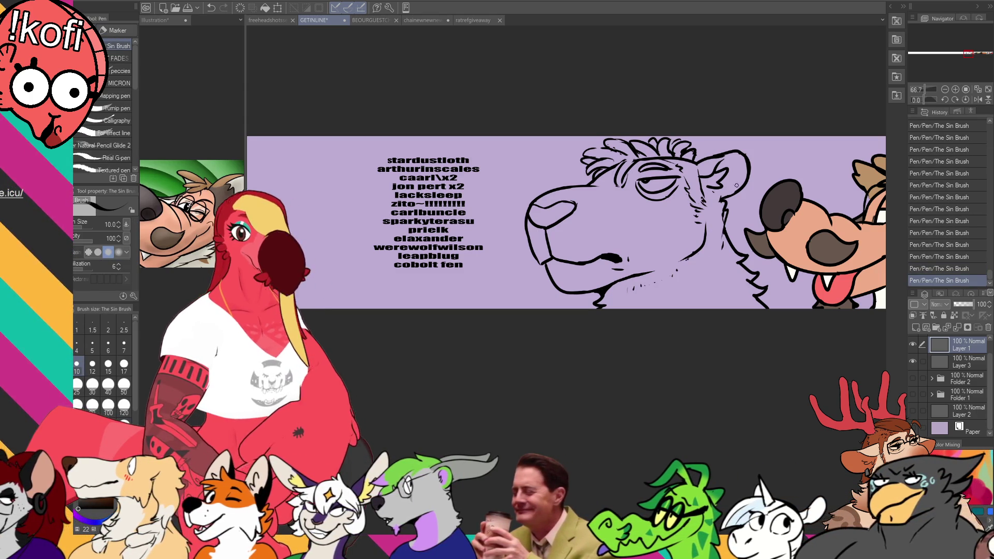
{"action": "left_click_drag", "start_coordinate": [759, 217], "coordinate": [755, 208]}
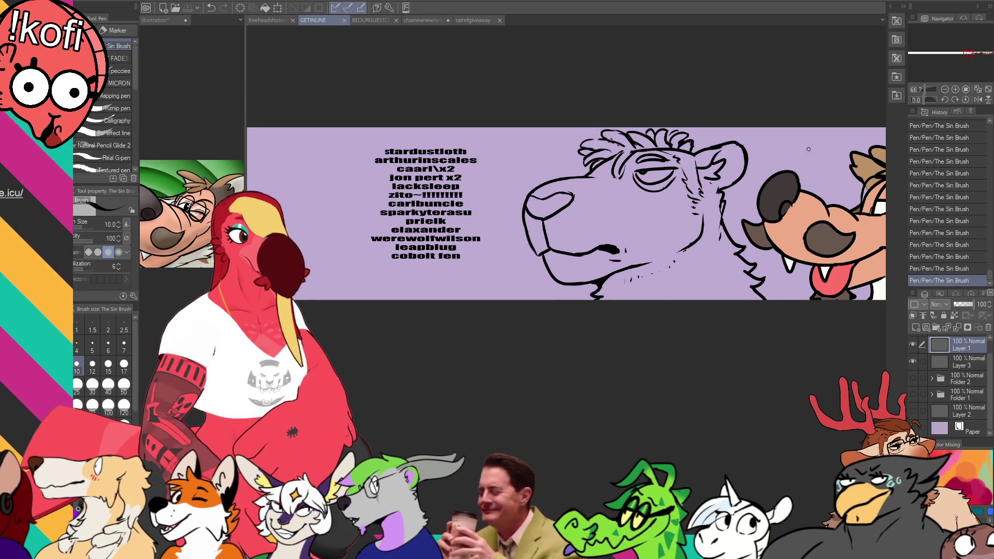
Erase part of the bear's cheek line and redraw it with the Sin Brush pen
{"action": "key", "text": "e"}
{"action": "mouse_move", "coordinate": [699, 226]}
{"action": "left_mouse_down"}
{"action": "mouse_move", "coordinate": [705, 219]}
{"action": "mouse_move", "coordinate": [681, 246]}
{"action": "mouse_move", "coordinate": [706, 217]}
{"action": "mouse_move", "coordinate": [702, 191]}
{"action": "left_mouse_up"}
{"action": "key", "text": "p"}
{"action": "key", "text": "e"}
{"action": "key", "text": "p"}
{"action": "left_click_drag", "start_coordinate": [699, 200], "coordinate": [706, 194]}
{"action": "scroll", "coordinate": [704, 194], "scroll_direction": "down", "scroll_amount": 1}
Touch up the cheek line near the mouth and redraw the bear's mouth line
{"action": "key", "text": "e"}
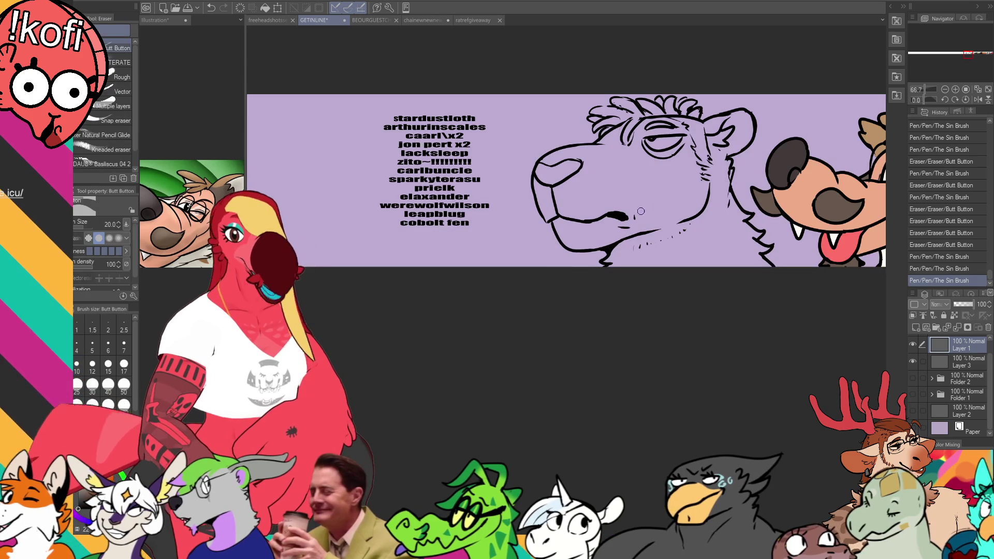
{"action": "scroll", "coordinate": [683, 223], "scroll_direction": "down", "scroll_amount": 1}
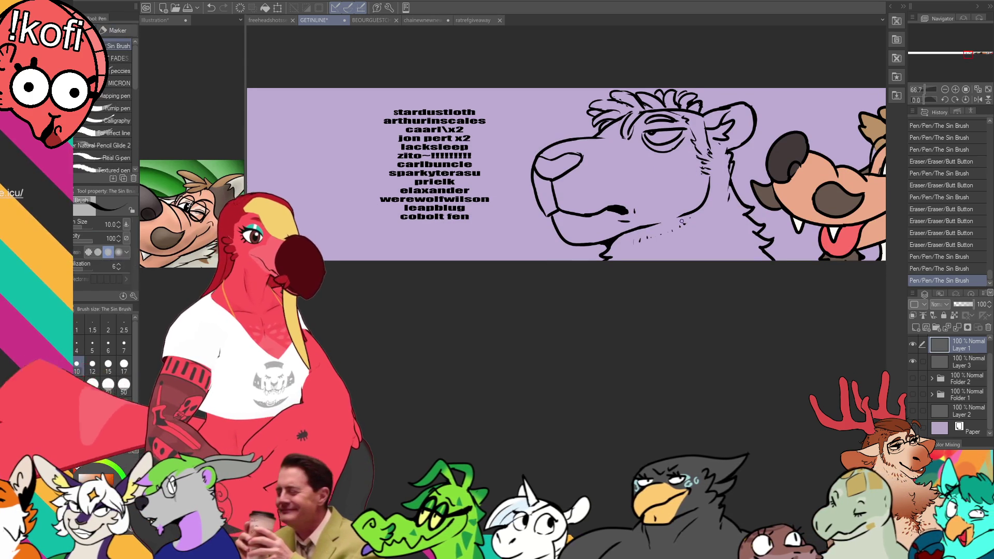
{"action": "left_click_drag", "start_coordinate": [687, 223], "coordinate": [683, 227]}
{"action": "key", "text": "p"}
{"action": "left_click_drag", "start_coordinate": [681, 229], "coordinate": [675, 234]}
{"action": "left_click_drag", "start_coordinate": [683, 227], "coordinate": [676, 238]}
{"action": "key", "text": "e"}
{"action": "key", "text": "p"}
{"action": "left_click_drag", "start_coordinate": [766, 209], "coordinate": [775, 219]}
{"action": "mouse_move", "coordinate": [771, 213]}
{"action": "left_mouse_down"}
{"action": "mouse_move", "coordinate": [777, 219]}
{"action": "mouse_move", "coordinate": [721, 226]}
{"action": "mouse_move", "coordinate": [726, 236]}
{"action": "left_mouse_up"}
Pick red in the colour wheel and make Layer 3 the active layer
{"action": "scroll", "coordinate": [746, 241], "scroll_direction": "up", "scroll_amount": 1}
{"action": "key", "text": "e"}
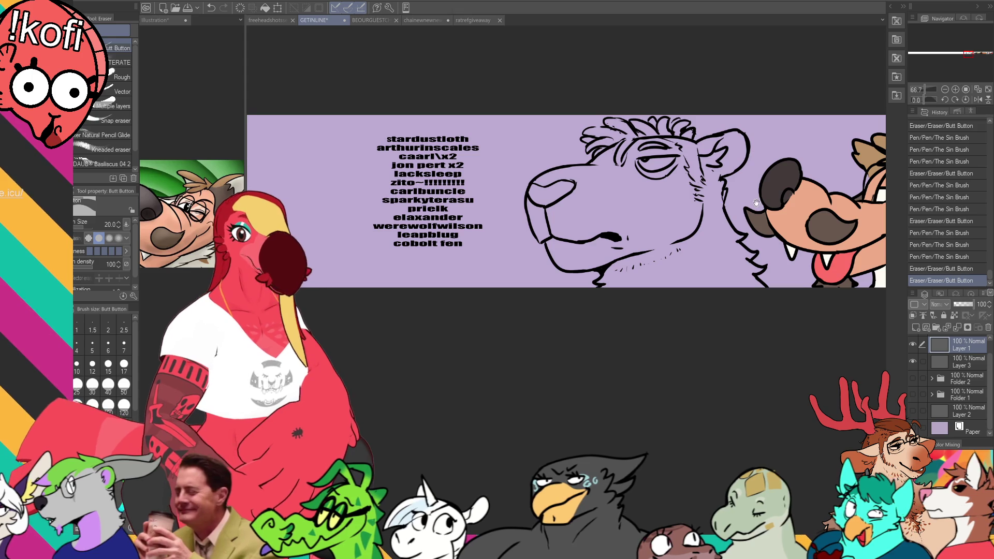
{"action": "scroll", "coordinate": [754, 204], "scroll_direction": "up", "scroll_amount": 1}
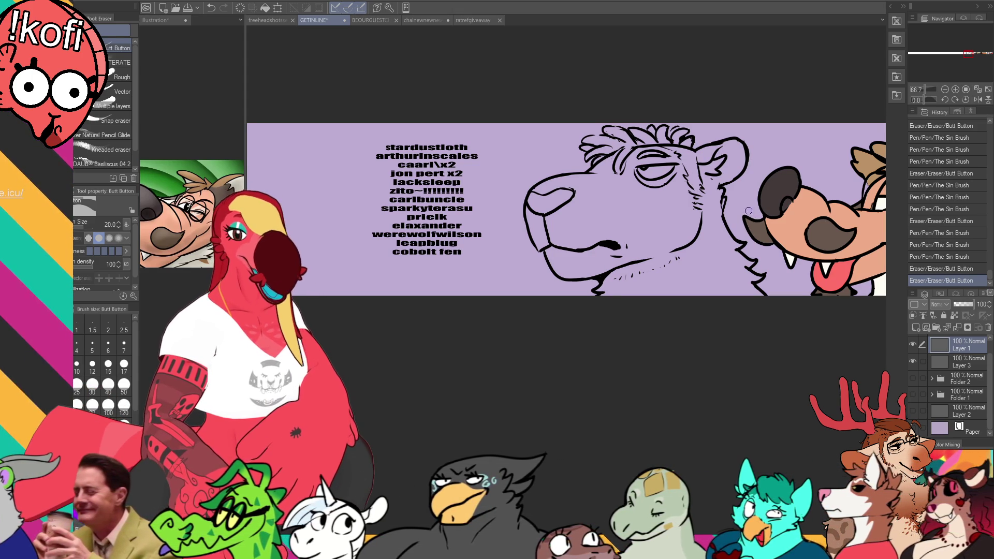
{"action": "scroll", "coordinate": [748, 217], "scroll_direction": "up", "scroll_amount": 1}
{"action": "scroll", "coordinate": [719, 223], "scroll_direction": "up", "scroll_amount": 1}
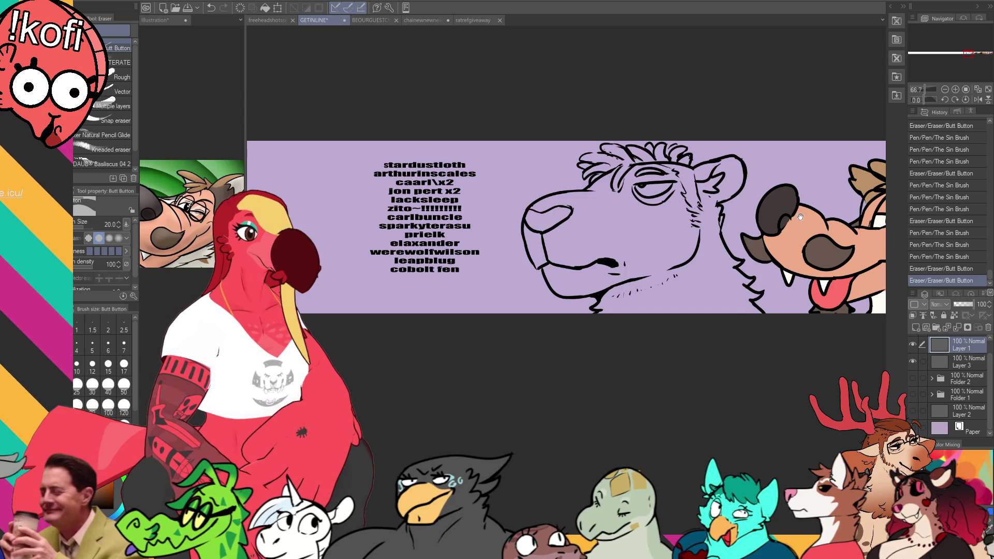
{"action": "key", "text": "p"}
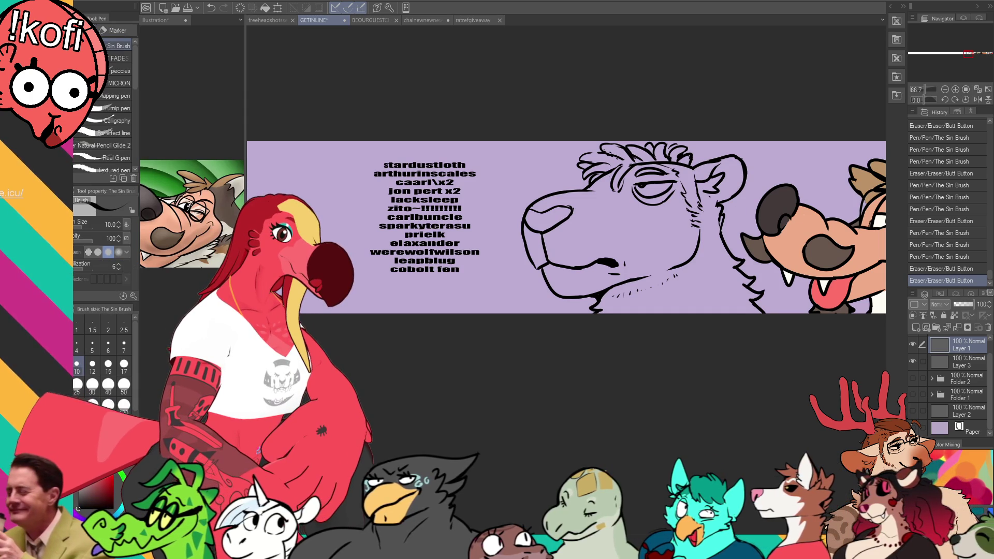
{"action": "left_click", "coordinate": [102, 484]}
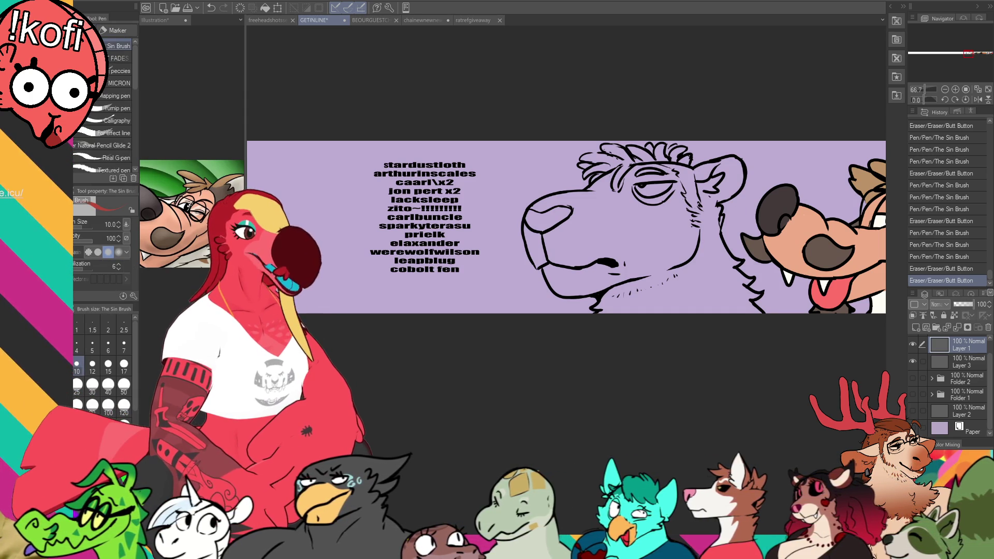
{"action": "left_click", "coordinate": [932, 366]}
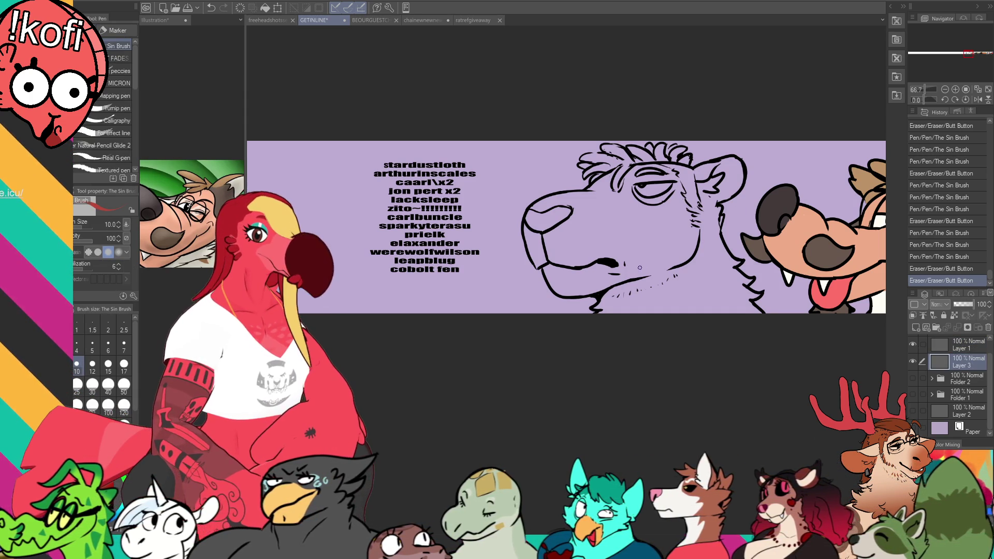
Close a gap in the head outline and fill the bear head darker reddish-brown
{"action": "key", "text": "g"}
{"action": "left_click", "coordinate": [649, 261]}
{"action": "key", "text": "ctrl+z"}
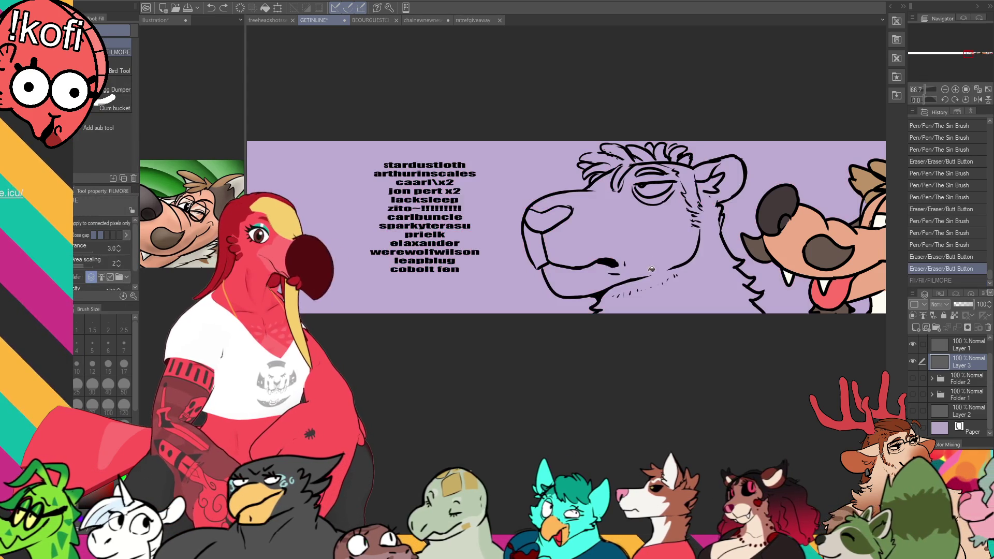
{"action": "key", "text": "p"}
{"action": "left_click_drag", "start_coordinate": [590, 155], "coordinate": [591, 157]}
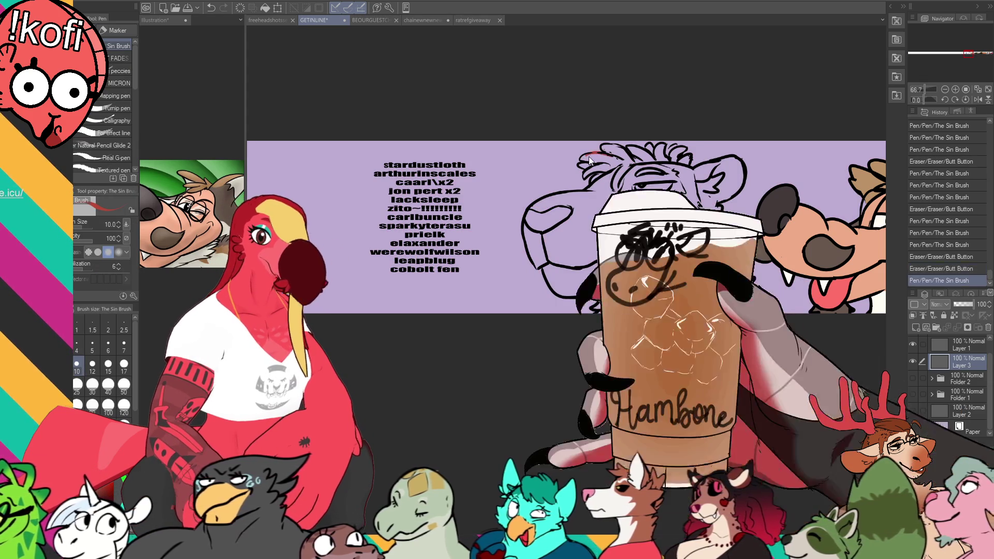
{"action": "key", "text": "g"}
{"action": "left_click", "coordinate": [590, 156]}
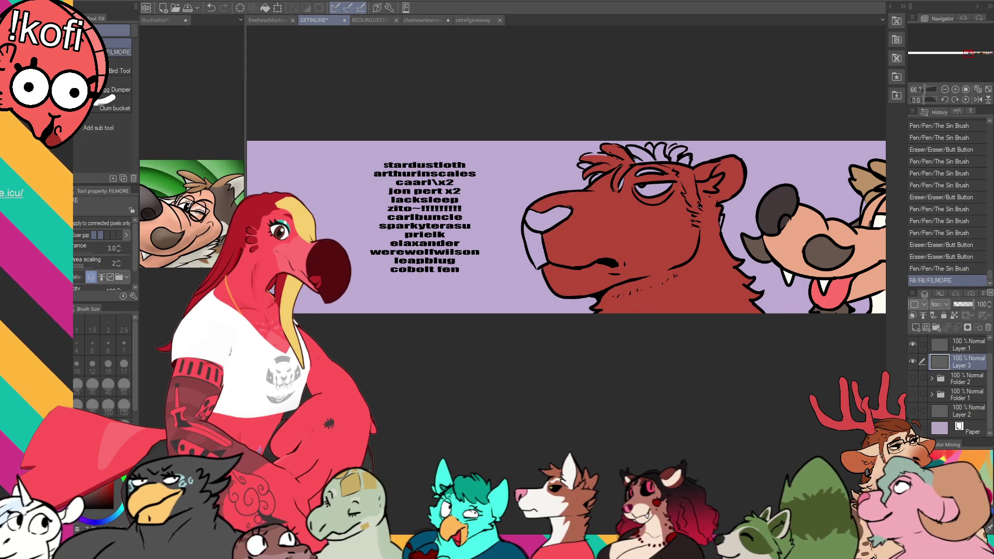
{"action": "left_click", "coordinate": [682, 283]}
{"action": "key", "text": "ctrl+z"}
{"action": "left_click", "coordinate": [689, 296]}
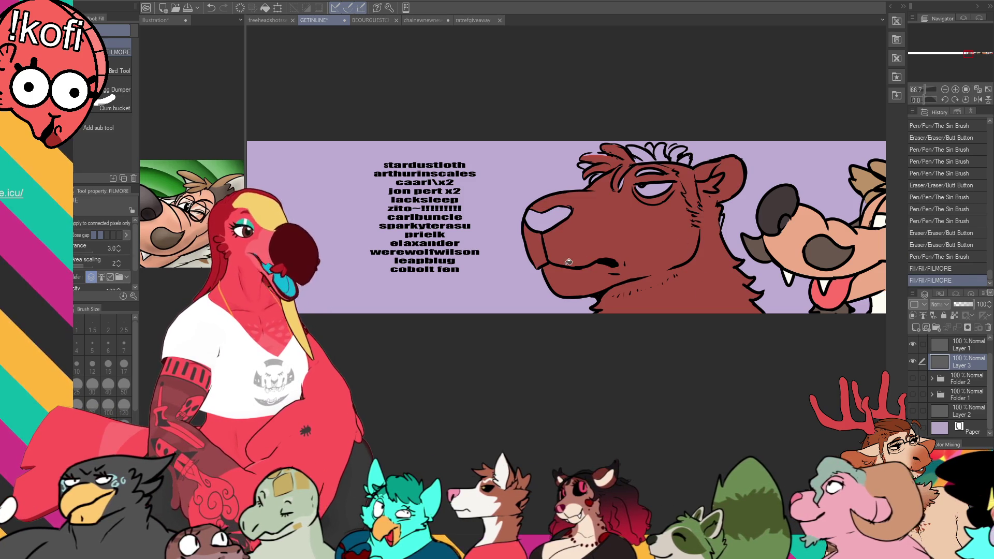
Draw dark brow strokes on the bear with the pen enlarged to size 17
{"action": "key", "text": "p"}
{"action": "left_click_drag", "start_coordinate": [625, 178], "coordinate": [620, 189]}
{"action": "key", "text": "bracketright"}
{"action": "key", "text": "bracketright"}
{"action": "key", "text": "bracketright"}
{"action": "mouse_move", "coordinate": [670, 170]}
{"action": "left_mouse_down"}
{"action": "mouse_move", "coordinate": [638, 175]}
{"action": "mouse_move", "coordinate": [626, 164]}
{"action": "mouse_move", "coordinate": [593, 179]}
{"action": "mouse_move", "coordinate": [601, 170]}
{"action": "mouse_move", "coordinate": [581, 171]}
{"action": "mouse_move", "coordinate": [616, 150]}
{"action": "left_mouse_up"}
Add fur strokes along the top of the bear's head and erase a stray mark
{"action": "left_click_drag", "start_coordinate": [619, 156], "coordinate": [643, 151]}
{"action": "mouse_move", "coordinate": [637, 161]}
{"action": "left_mouse_down"}
{"action": "mouse_move", "coordinate": [648, 154]}
{"action": "mouse_move", "coordinate": [630, 154]}
{"action": "mouse_move", "coordinate": [652, 145]}
{"action": "mouse_move", "coordinate": [657, 157]}
{"action": "mouse_move", "coordinate": [663, 144]}
{"action": "mouse_move", "coordinate": [665, 157]}
{"action": "mouse_move", "coordinate": [669, 146]}
{"action": "mouse_move", "coordinate": [688, 147]}
{"action": "mouse_move", "coordinate": [689, 159]}
{"action": "left_mouse_up"}
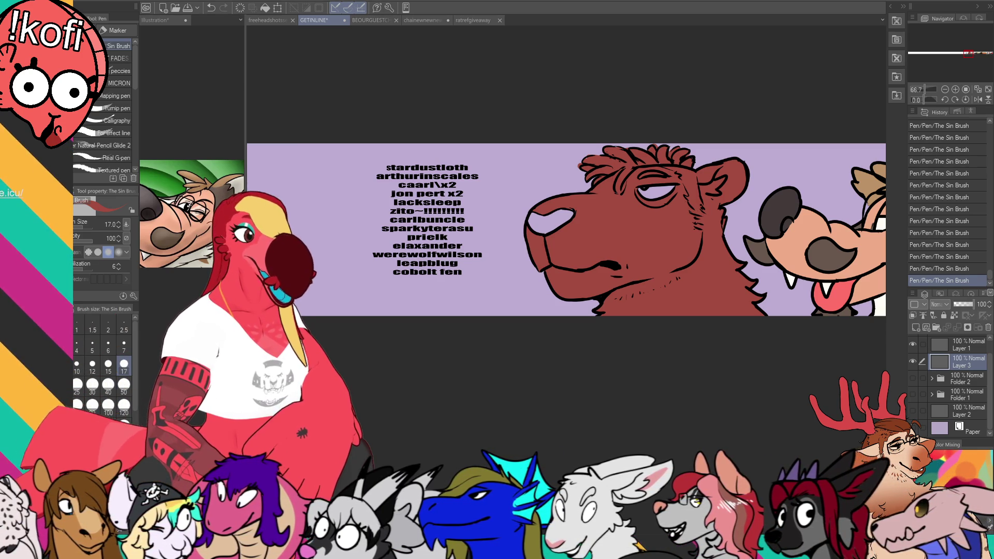
{"action": "scroll", "coordinate": [699, 213], "scroll_direction": "down", "scroll_amount": 1}
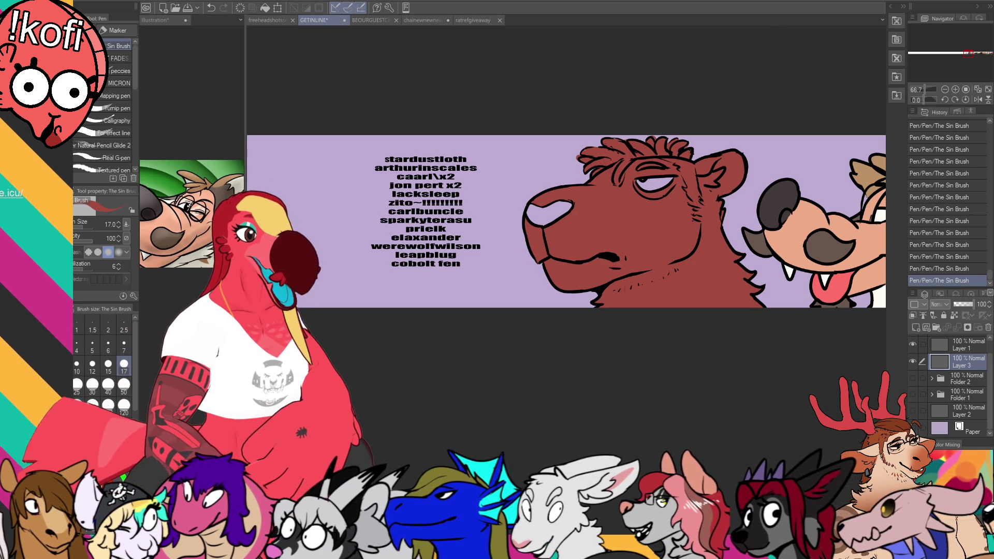
{"action": "mouse_move", "coordinate": [539, 210]}
{"action": "left_mouse_down"}
{"action": "mouse_move", "coordinate": [528, 221]}
{"action": "mouse_move", "coordinate": [534, 205]}
{"action": "mouse_move", "coordinate": [544, 210]}
{"action": "mouse_move", "coordinate": [536, 228]}
{"action": "mouse_move", "coordinate": [572, 208]}
{"action": "left_mouse_up"}
{"action": "key", "text": "ctrl+z"}
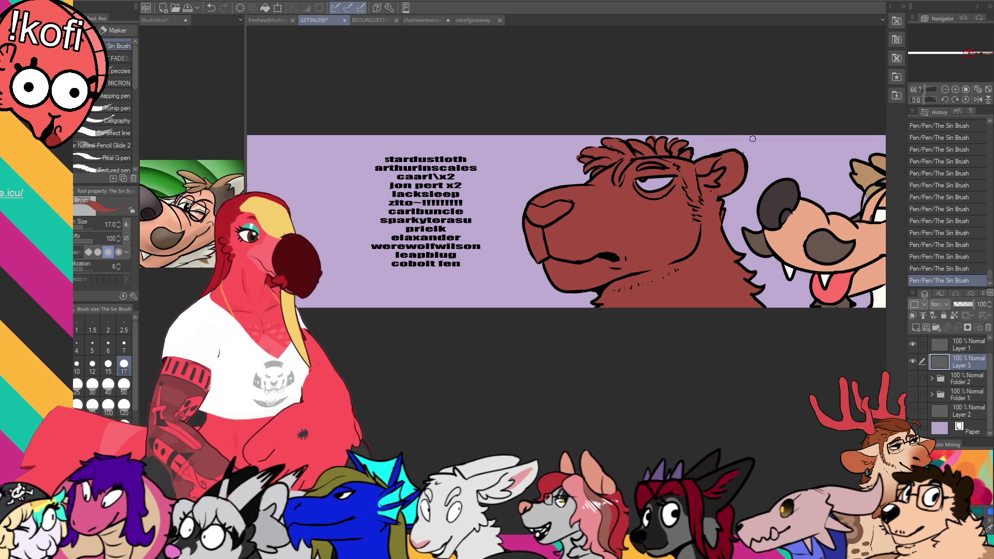
{"action": "key", "text": "e"}
{"action": "left_click_drag", "start_coordinate": [659, 139], "coordinate": [663, 137]}
{"action": "scroll", "coordinate": [744, 150], "scroll_direction": "down", "scroll_amount": 1}
{"action": "key", "text": "p"}
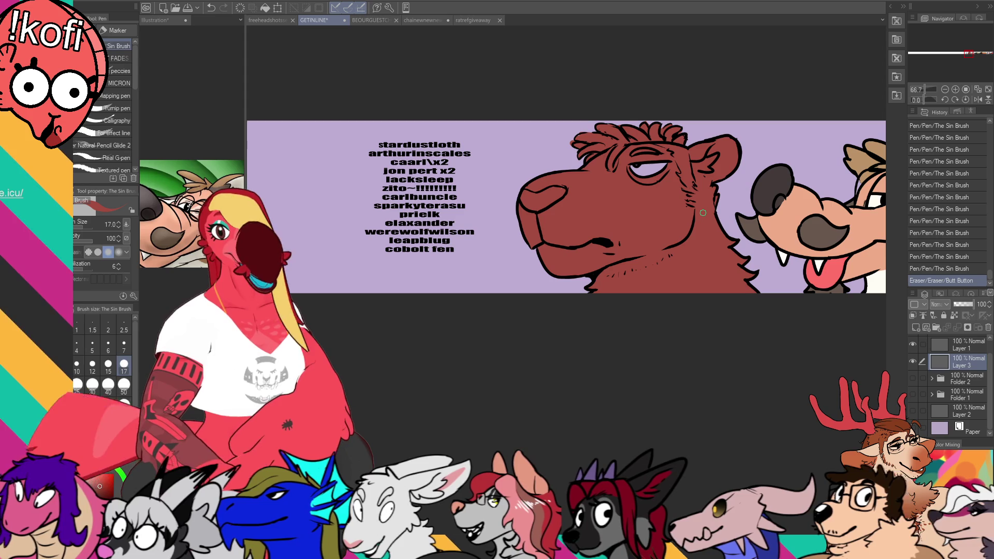
{"action": "scroll", "coordinate": [740, 177], "scroll_direction": "down", "scroll_amount": 1}
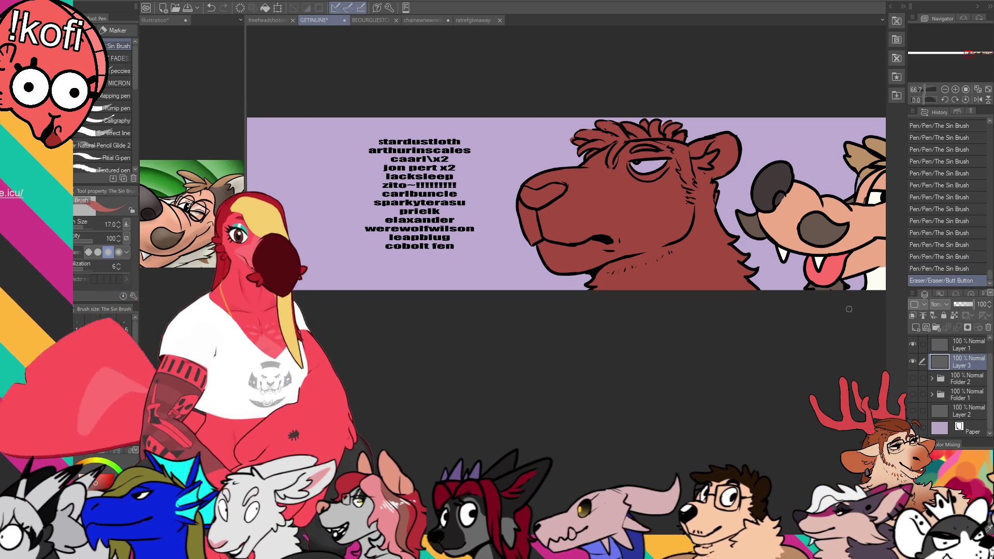
Test a fill with the Layer 1 line art hidden, then undo and show the line art again
{"action": "left_click", "coordinate": [913, 345]}
{"action": "key", "text": "g"}
{"action": "left_click", "coordinate": [694, 262]}
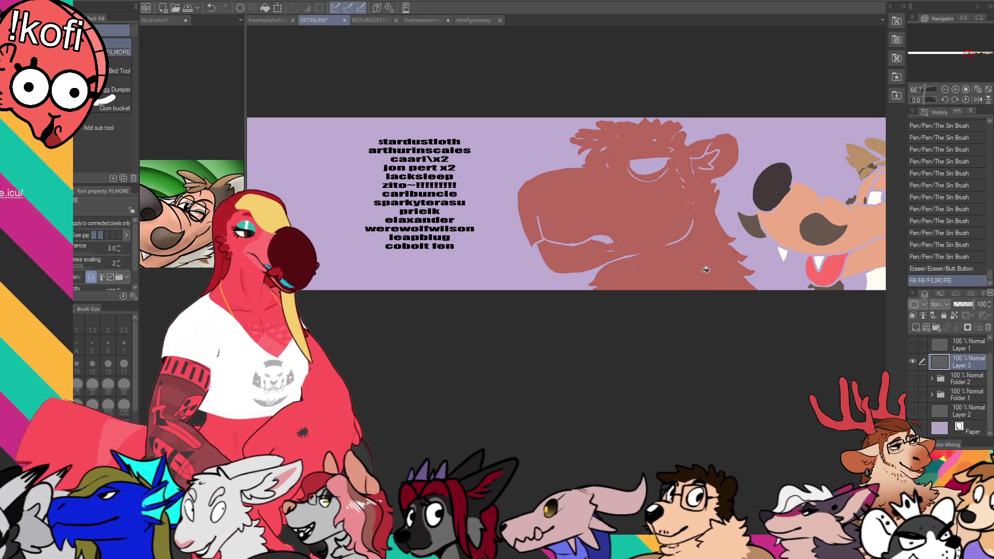
{"action": "key", "text": "ctrl+z"}
{"action": "left_click", "coordinate": [913, 344]}
{"action": "key", "text": "p"}
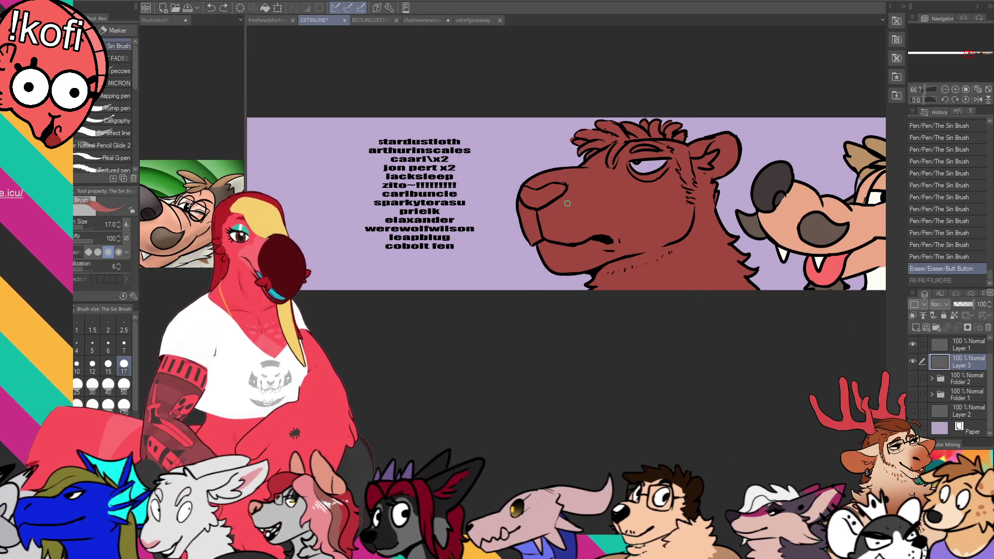
{"action": "scroll", "coordinate": [740, 194], "scroll_direction": "up", "scroll_amount": 1}
{"action": "left_click_drag", "start_coordinate": [710, 163], "coordinate": [693, 155]}
{"action": "key", "text": "ctrl+z"}
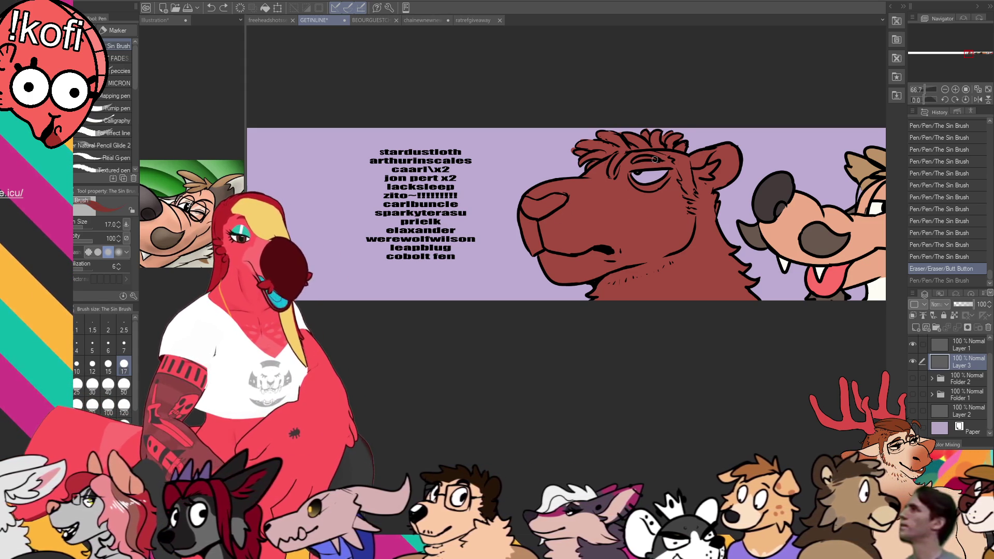
Add fur strokes across the bear's head hair with the brush at size 30
{"action": "mouse_move", "coordinate": [624, 155]}
{"action": "left_mouse_down"}
{"action": "mouse_move", "coordinate": [611, 176]}
{"action": "mouse_move", "coordinate": [578, 155]}
{"action": "mouse_move", "coordinate": [631, 157]}
{"action": "mouse_move", "coordinate": [602, 145]}
{"action": "left_mouse_up"}
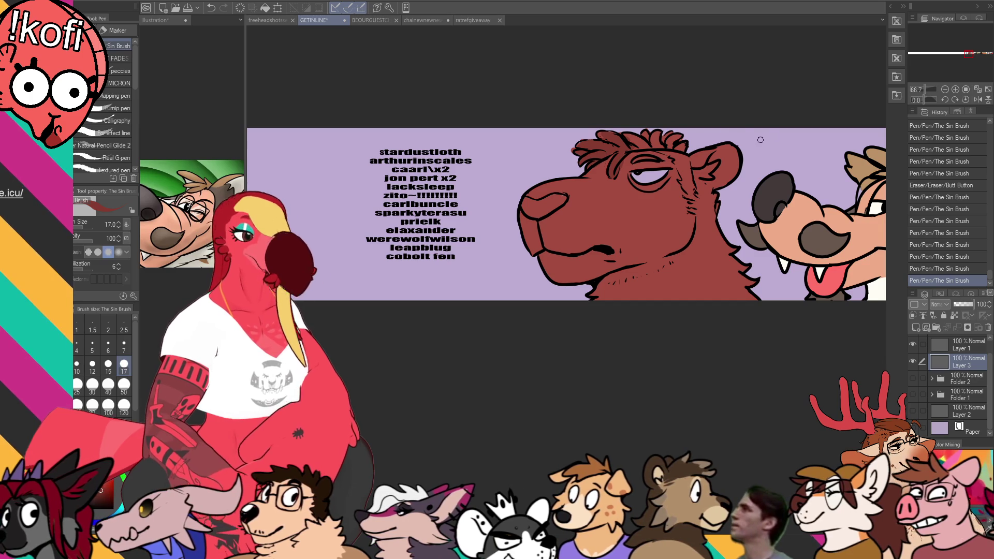
{"action": "key", "text": "bracketright"}
{"action": "key", "text": "bracketright"}
{"action": "left_click_drag", "start_coordinate": [715, 165], "coordinate": [724, 186]}
{"action": "mouse_move", "coordinate": [630, 168]}
{"action": "left_mouse_down"}
{"action": "mouse_move", "coordinate": [615, 155]}
{"action": "mouse_move", "coordinate": [618, 168]}
{"action": "left_mouse_up"}
{"action": "left_click_drag", "start_coordinate": [688, 160], "coordinate": [700, 154]}
{"action": "left_click_drag", "start_coordinate": [635, 158], "coordinate": [669, 161]}
{"action": "left_click_drag", "start_coordinate": [588, 168], "coordinate": [602, 164]}
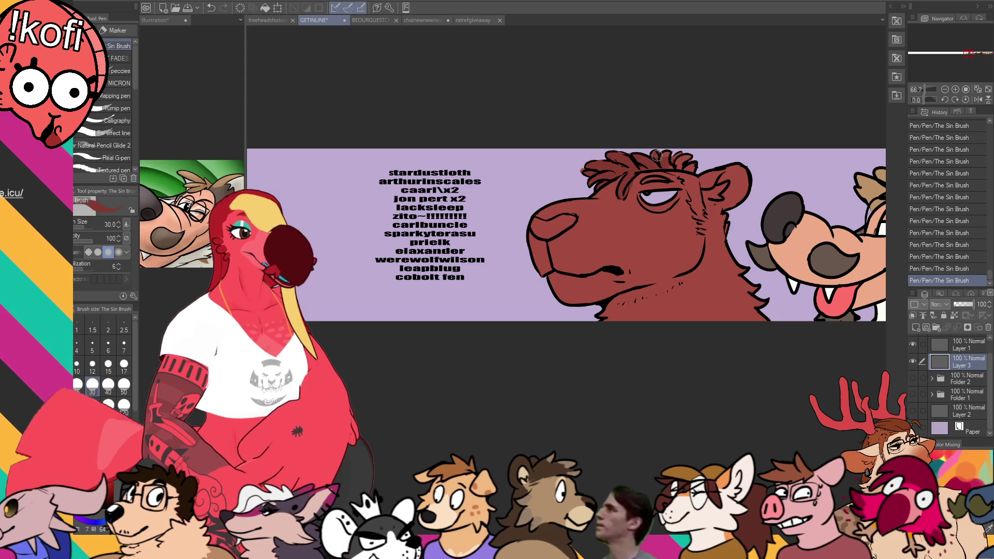
{"action": "mouse_move", "coordinate": [660, 155]}
{"action": "left_mouse_down"}
{"action": "mouse_move", "coordinate": [696, 171]}
{"action": "mouse_move", "coordinate": [700, 215]}
{"action": "mouse_move", "coordinate": [700, 195]}
{"action": "left_mouse_up"}
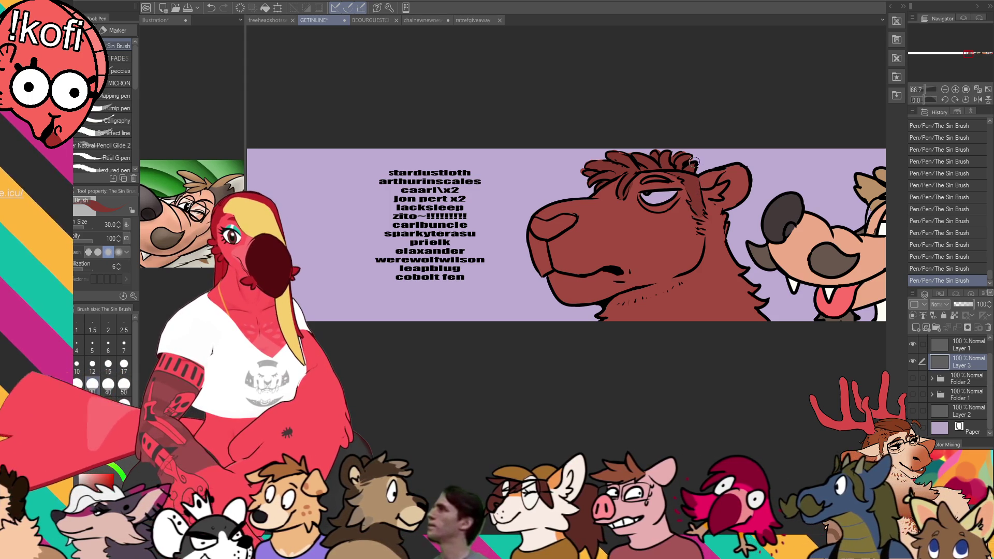
At size 17, shade the bear's cheek and neck in darker red and fill a colour gap
{"action": "key", "text": "bracketleft"}
{"action": "key", "text": "bracketleft"}
{"action": "left_click_drag", "start_coordinate": [698, 224], "coordinate": [701, 230]}
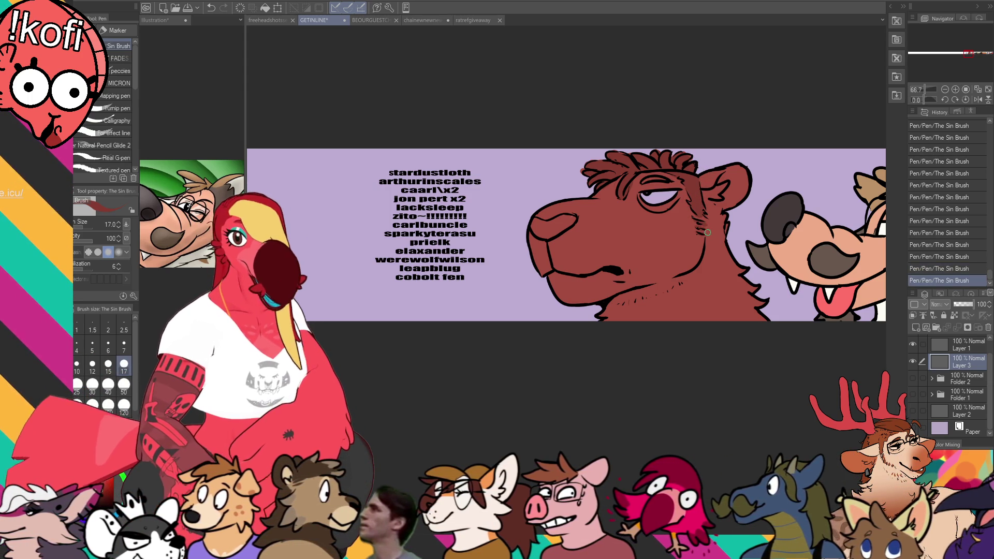
{"action": "scroll", "coordinate": [705, 238], "scroll_direction": "down", "scroll_amount": 1}
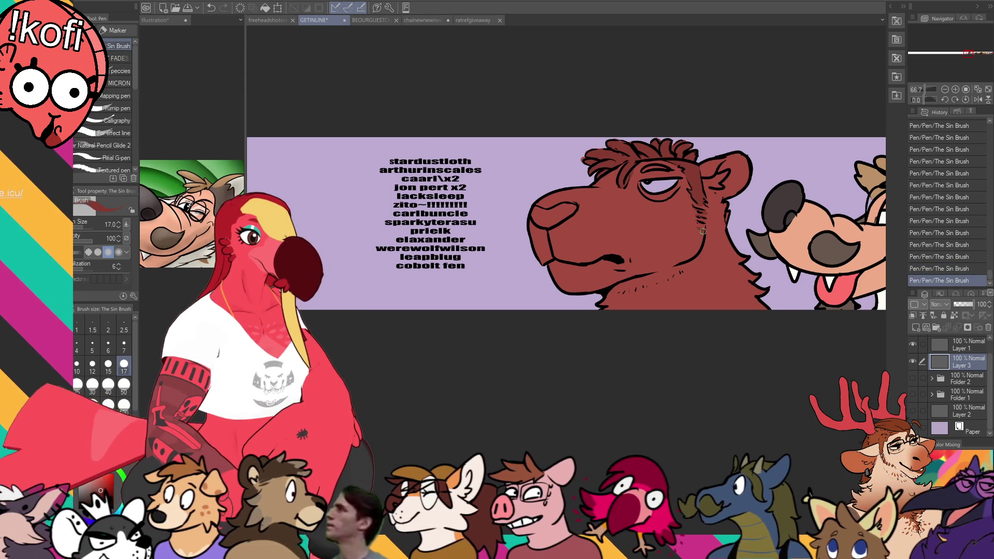
{"action": "left_click_drag", "start_coordinate": [706, 196], "coordinate": [717, 238]}
{"action": "mouse_move", "coordinate": [716, 217]}
{"action": "left_mouse_down"}
{"action": "mouse_move", "coordinate": [712, 249]}
{"action": "mouse_move", "coordinate": [657, 293]}
{"action": "left_mouse_up"}
{"action": "scroll", "coordinate": [658, 293], "scroll_direction": "down", "scroll_amount": 1}
{"action": "mouse_move", "coordinate": [715, 241]}
{"action": "left_mouse_down"}
{"action": "mouse_move", "coordinate": [676, 274]}
{"action": "mouse_move", "coordinate": [612, 284]}
{"action": "left_mouse_up"}
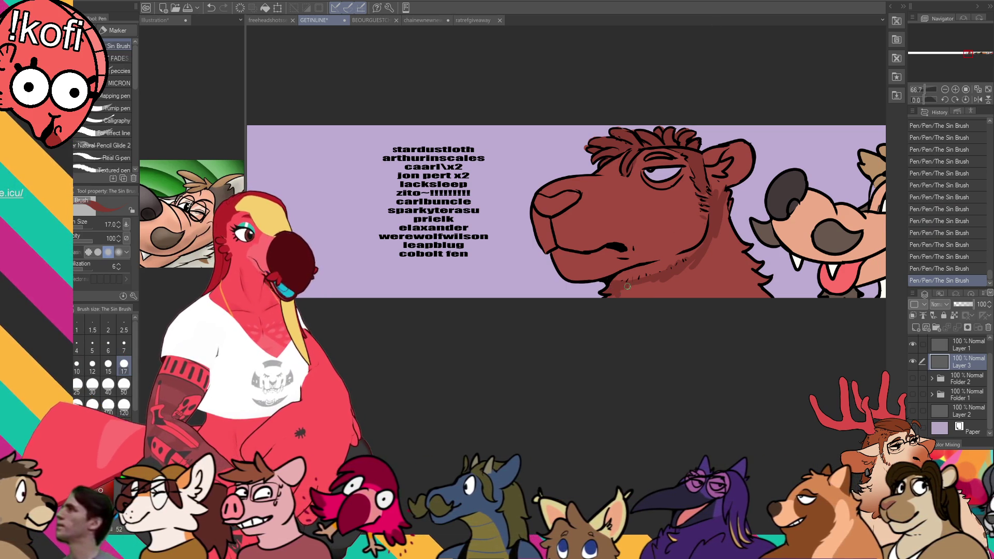
{"action": "key", "text": "g"}
{"action": "left_click", "coordinate": [762, 231]}
Shade the bear's neck and around its eye, ink the ear, and fill the nose dark red
{"action": "key", "text": "p"}
{"action": "left_click_drag", "start_coordinate": [694, 267], "coordinate": [668, 279]}
{"action": "left_click_drag", "start_coordinate": [712, 228], "coordinate": [711, 252]}
{"action": "left_click_drag", "start_coordinate": [704, 187], "coordinate": [730, 175]}
{"action": "mouse_move", "coordinate": [620, 207]}
{"action": "left_mouse_down"}
{"action": "mouse_move", "coordinate": [634, 214]}
{"action": "mouse_move", "coordinate": [582, 190]}
{"action": "left_mouse_up"}
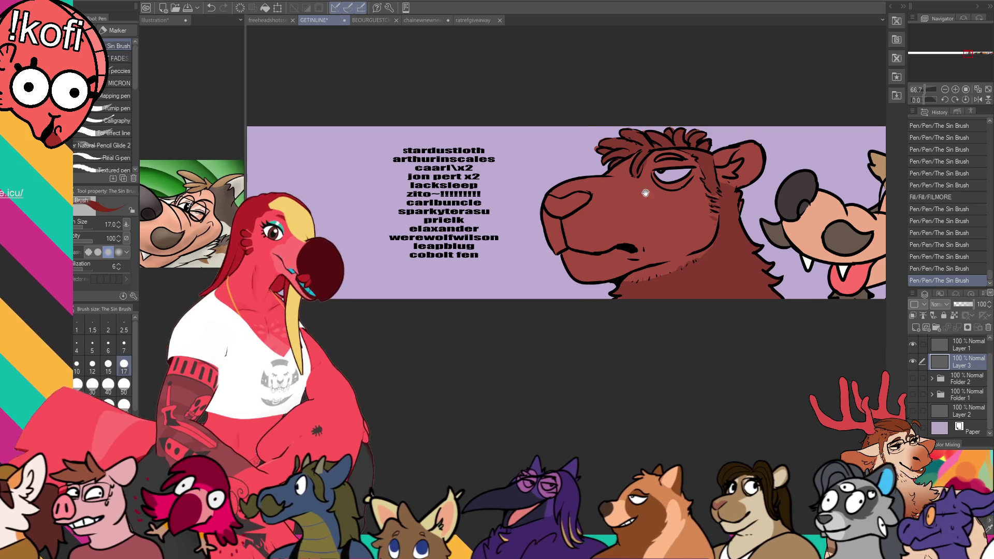
{"action": "key", "text": "g"}
{"action": "left_click", "coordinate": [588, 186]}
{"action": "key", "text": "p"}
{"action": "left_click_drag", "start_coordinate": [654, 151], "coordinate": [693, 186]}
{"action": "mouse_move", "coordinate": [668, 182]}
{"action": "left_mouse_down"}
{"action": "mouse_move", "coordinate": [704, 193]}
{"action": "mouse_move", "coordinate": [683, 193]}
{"action": "mouse_move", "coordinate": [691, 180]}
{"action": "left_mouse_up"}
On Layer 1, draw a line near the banner's bottom edge
{"action": "left_click_drag", "start_coordinate": [782, 169], "coordinate": [776, 164]}
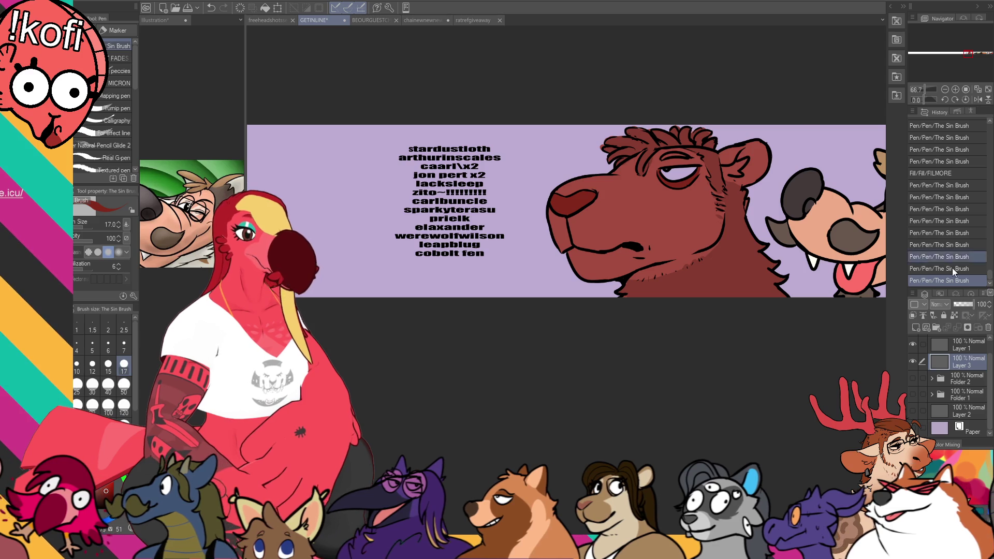
{"action": "left_click", "coordinate": [981, 351]}
{"action": "left_click_drag", "start_coordinate": [521, 314], "coordinate": [598, 333]}
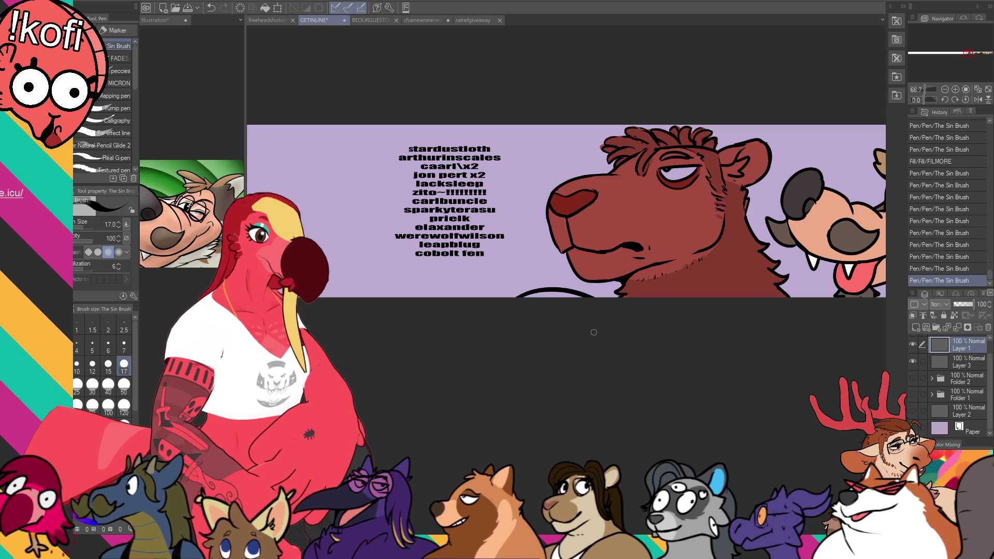
{"action": "key", "text": "ctrl+z"}
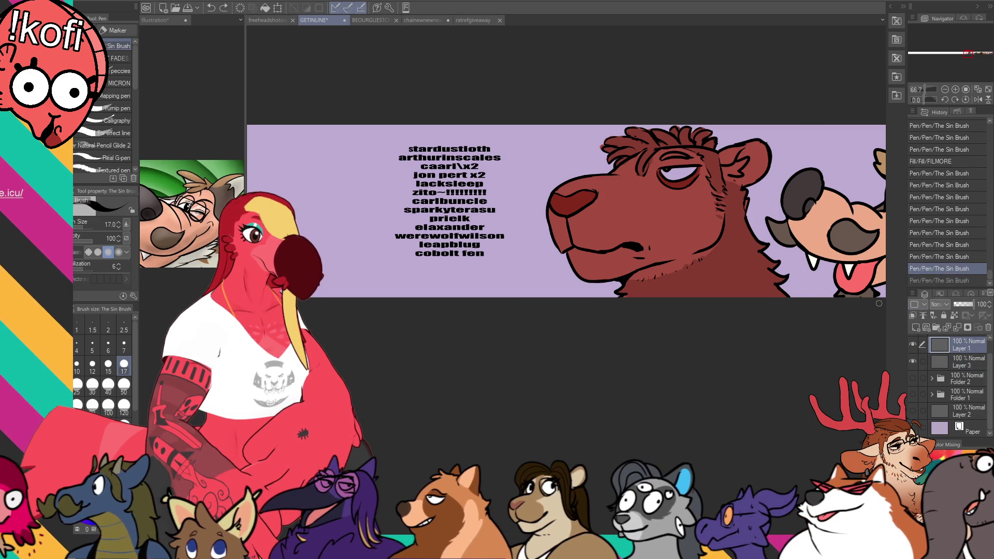
{"action": "key", "text": "ctrl+y"}
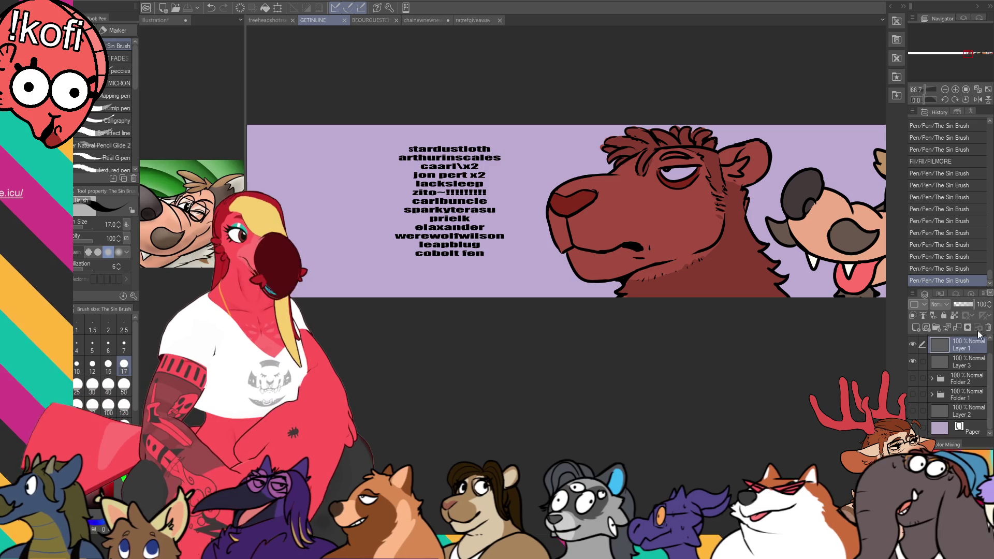
Fill the bear's eye with orange on Layer 3, then view the character lineup artwork
{"action": "left_click", "coordinate": [963, 362]}
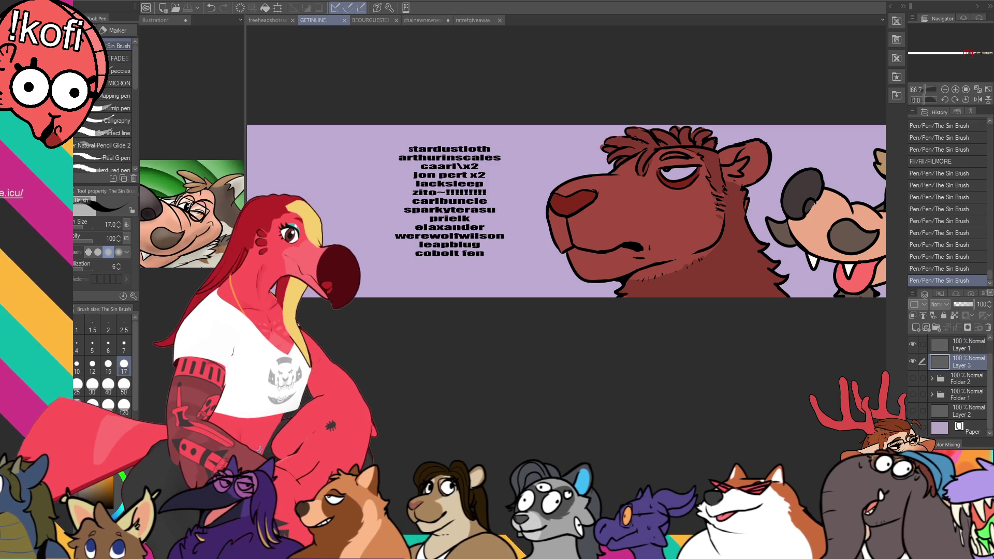
{"action": "left_click", "coordinate": [106, 476]}
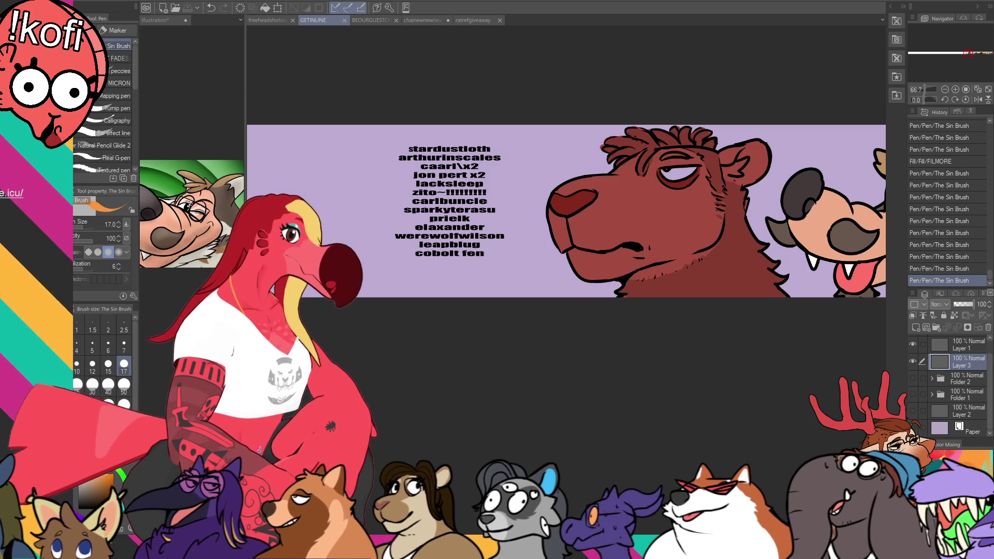
{"action": "key", "text": "g"}
{"action": "left_click", "coordinate": [675, 174]}
{"action": "left_click", "coordinate": [373, 19]}
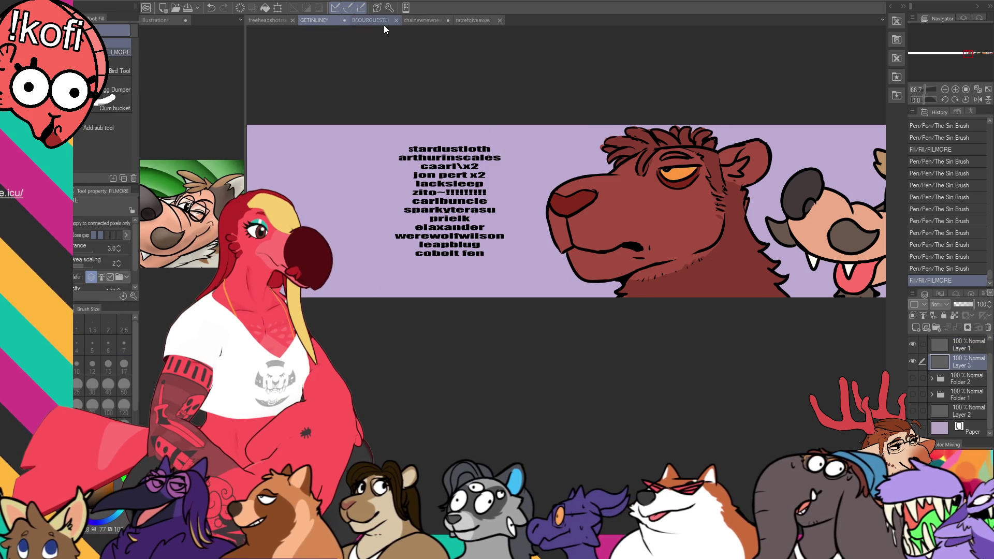
{"action": "left_click_drag", "start_coordinate": [972, 58], "coordinate": [957, 35]}
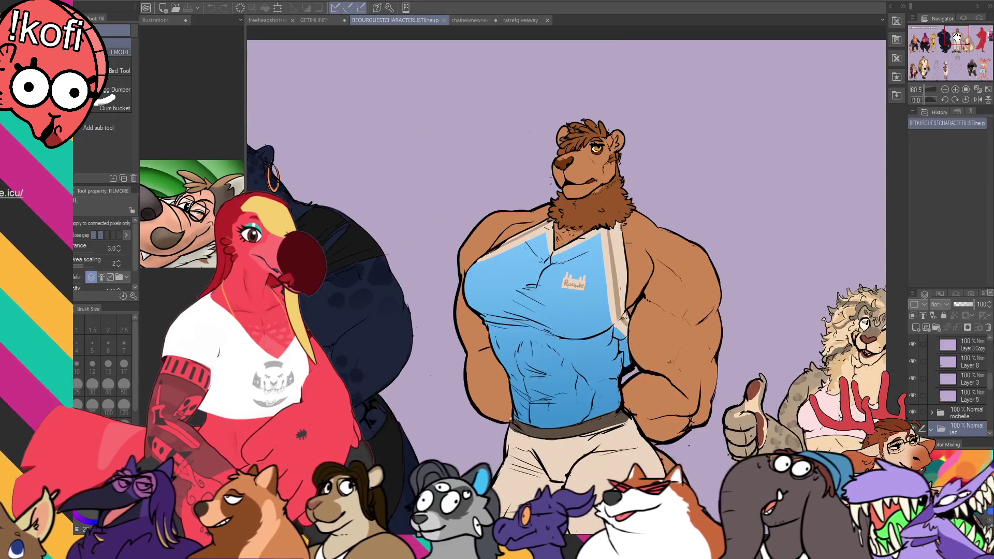
{"action": "left_click", "coordinate": [923, 64]}
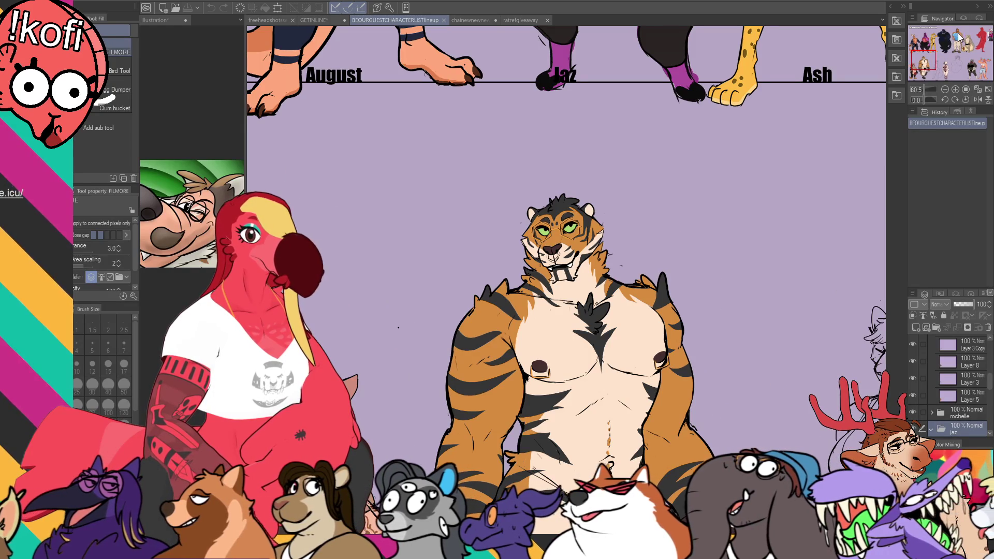
{"action": "left_click", "coordinate": [956, 35]}
{"action": "left_click_drag", "start_coordinate": [955, 35], "coordinate": [949, 39]}
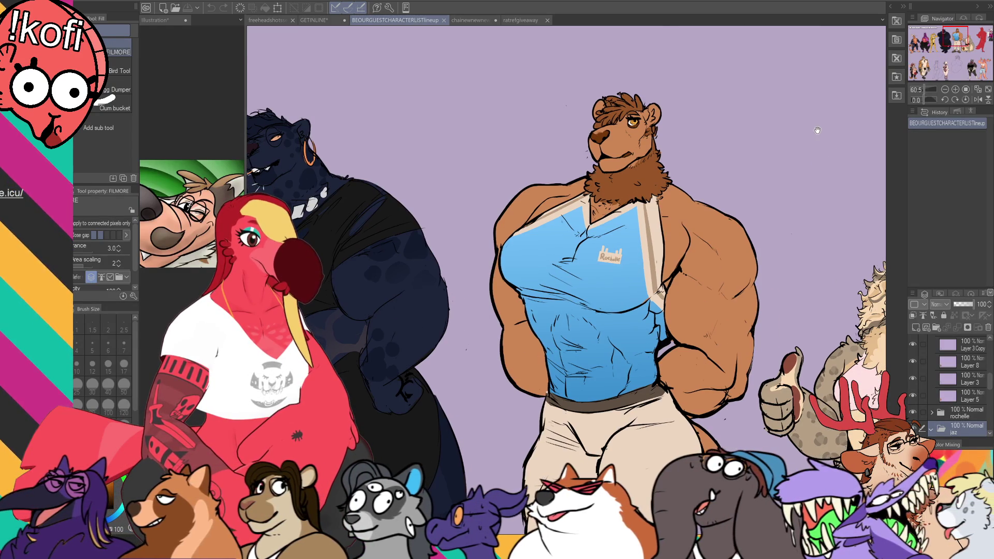
{"action": "mouse_move", "coordinate": [632, 192]}
{"action": "left_mouse_down"}
{"action": "mouse_move", "coordinate": [751, 132]}
{"action": "mouse_move", "coordinate": [785, 148]}
{"action": "left_mouse_up"}
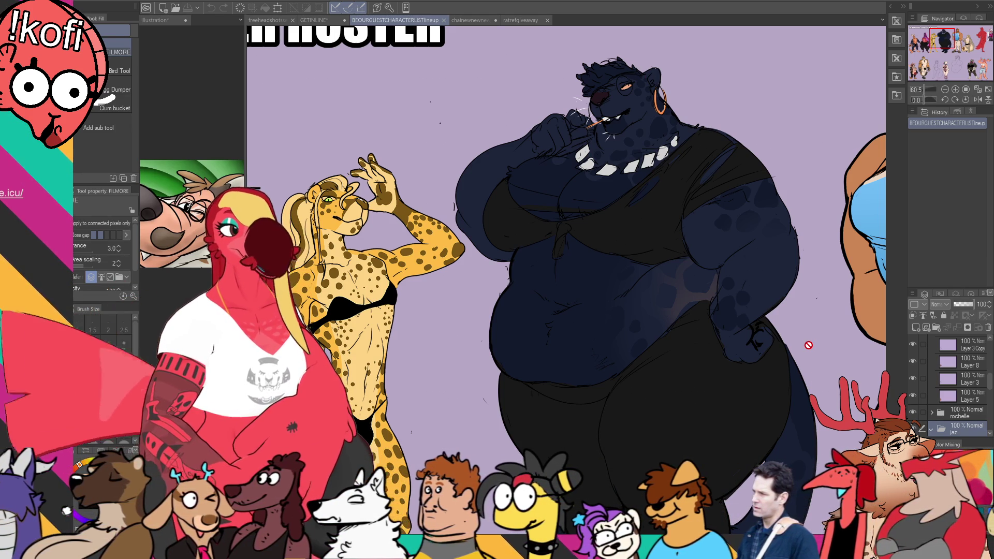
{"action": "left_click", "coordinate": [267, 22]}
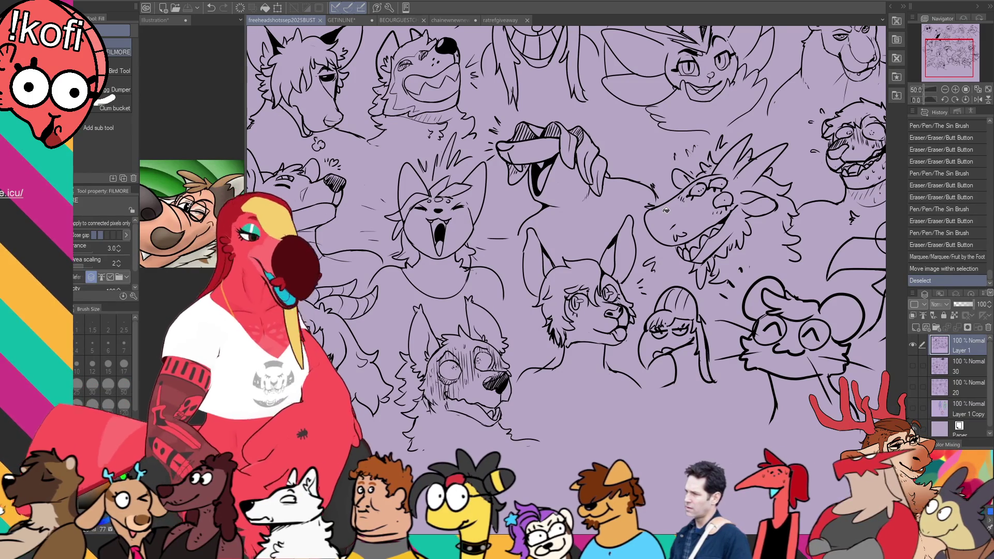
{"action": "key", "text": "p"}
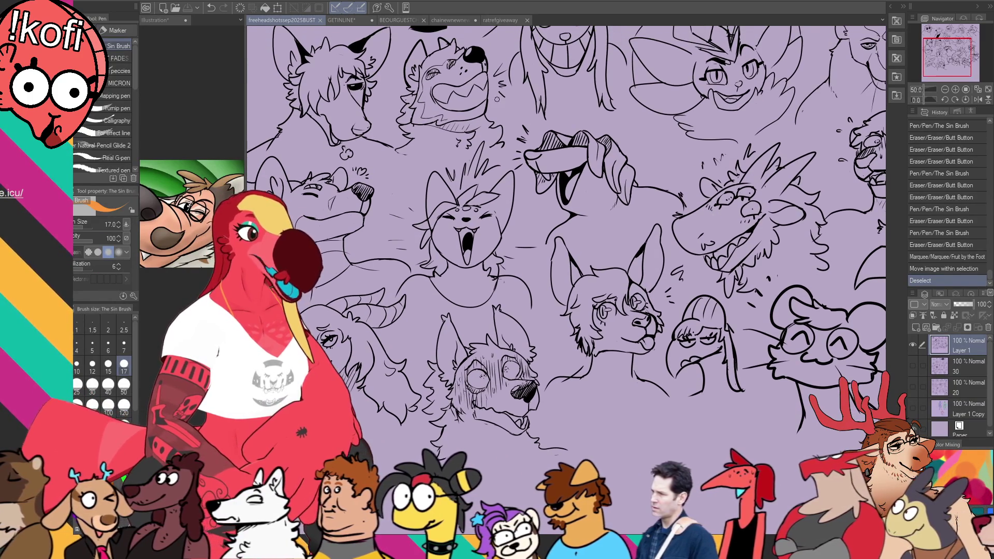
{"action": "left_click", "coordinate": [468, 21]}
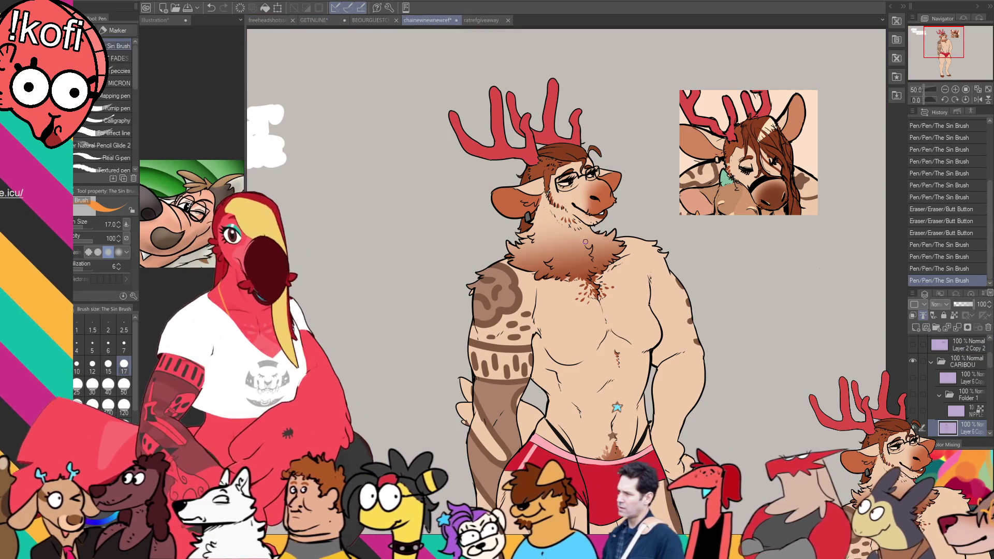
{"action": "left_click", "coordinate": [370, 20]}
{"action": "left_click", "coordinate": [474, 20]}
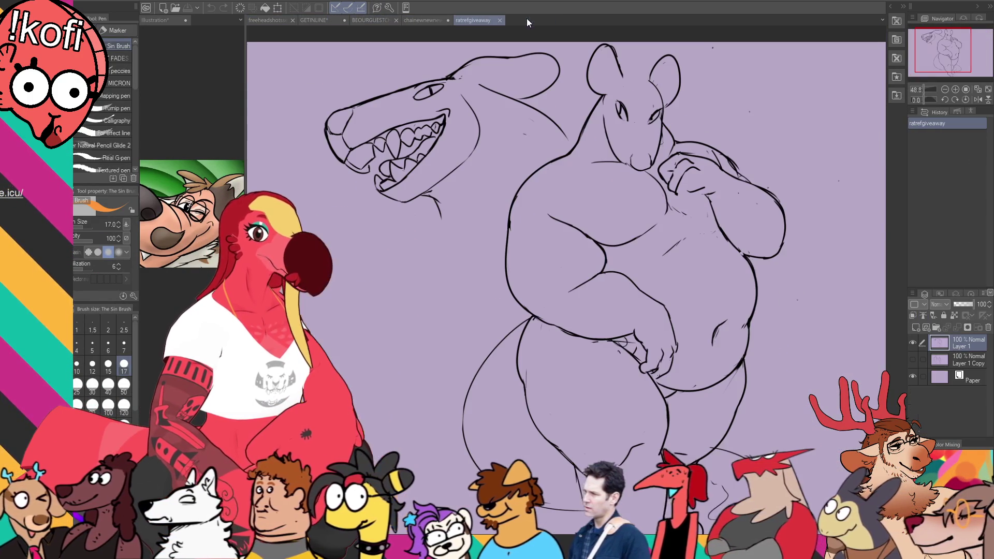
{"action": "left_click", "coordinate": [313, 20]}
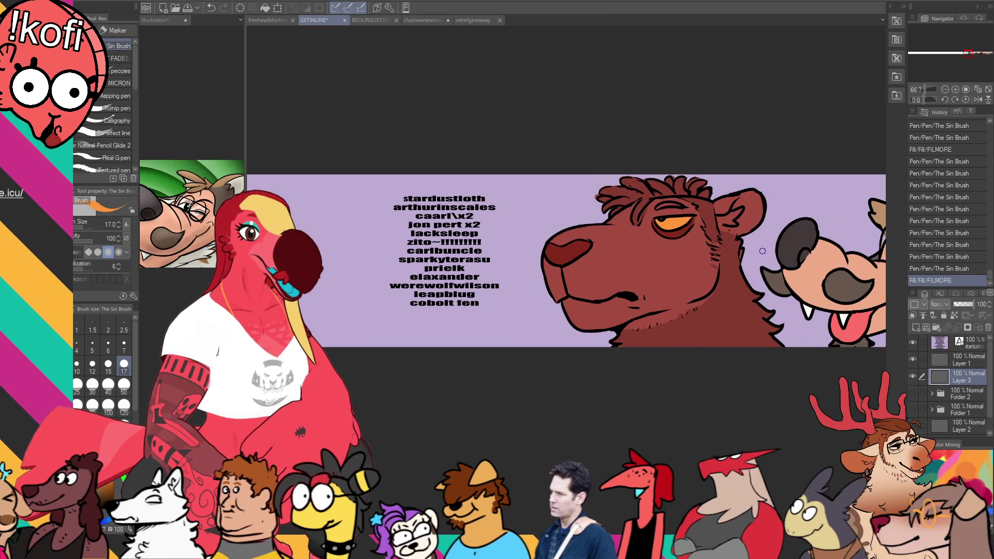
Sample the bear's dark red and add a dark red stroke on Layer 1
{"action": "left_click", "coordinate": [721, 284], "text": "alt"}
{"action": "left_click", "coordinate": [660, 207]}
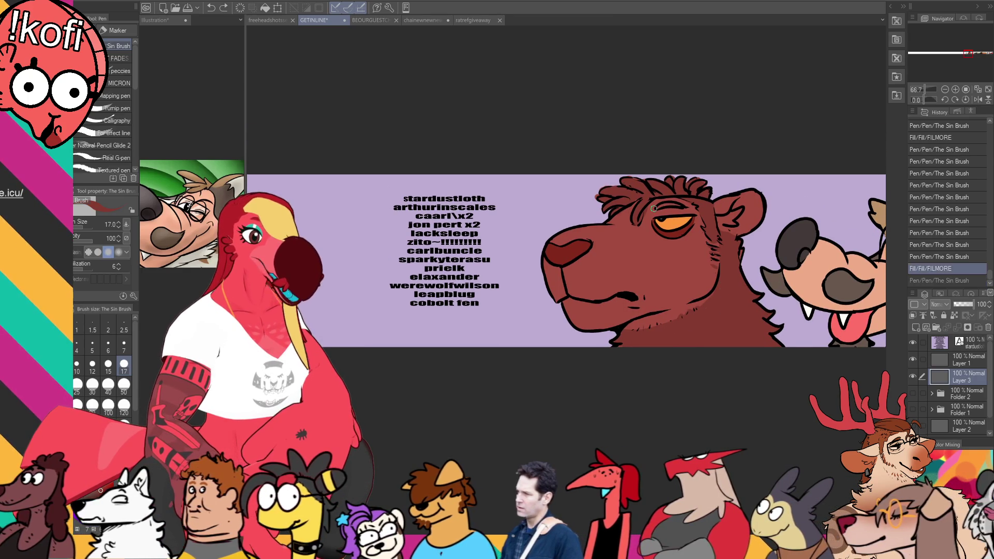
{"action": "left_click", "coordinate": [661, 205]}
{"action": "key", "text": "alt+bracketright"}
{"action": "mouse_move", "coordinate": [795, 372]}
{"action": "left_mouse_down"}
{"action": "mouse_move", "coordinate": [829, 396]}
{"action": "mouse_move", "coordinate": [796, 414]}
{"action": "left_mouse_up"}
Shift the names text layer left and delete the lacksleep line and its blank line
{"action": "left_click", "coordinate": [964, 343]}
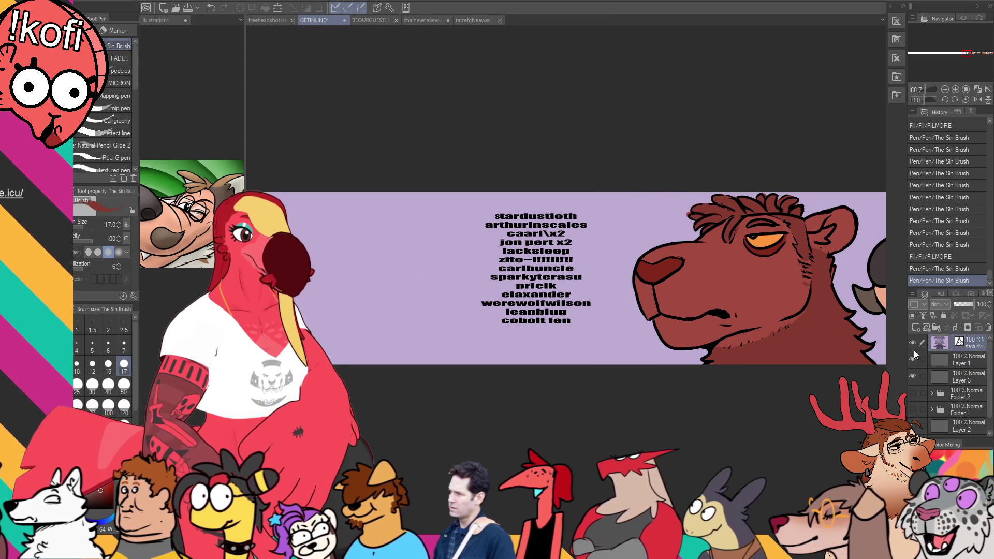
{"action": "key", "text": "k"}
{"action": "mouse_move", "coordinate": [586, 307]}
{"action": "left_mouse_down"}
{"action": "mouse_move", "coordinate": [391, 307]}
{"action": "mouse_move", "coordinate": [495, 295]}
{"action": "left_mouse_up"}
{"action": "key", "text": "t"}
{"action": "left_click", "coordinate": [479, 239]}
{"action": "left_click", "coordinate": [411, 240]}
{"action": "key", "text": "Delete"}
{"action": "key", "text": "Delete"}
{"action": "key", "text": "Delete"}
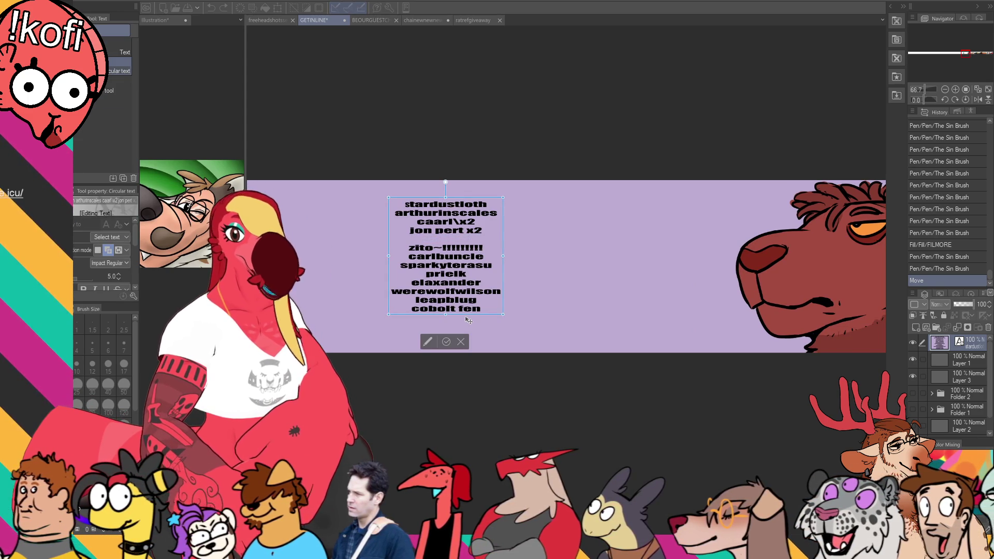
{"action": "key", "text": "BackSpace"}
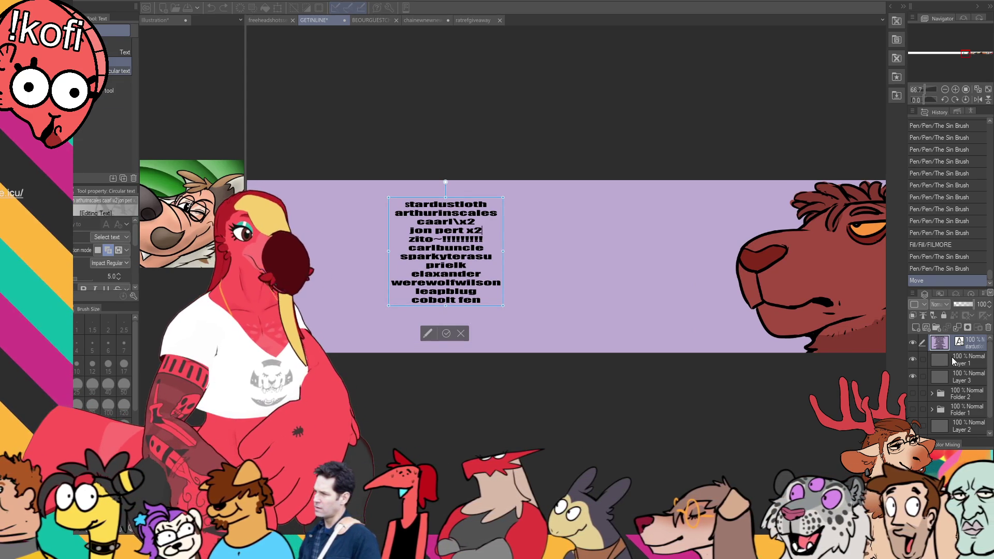
{"action": "left_click", "coordinate": [446, 333]}
{"action": "key", "text": "p"}
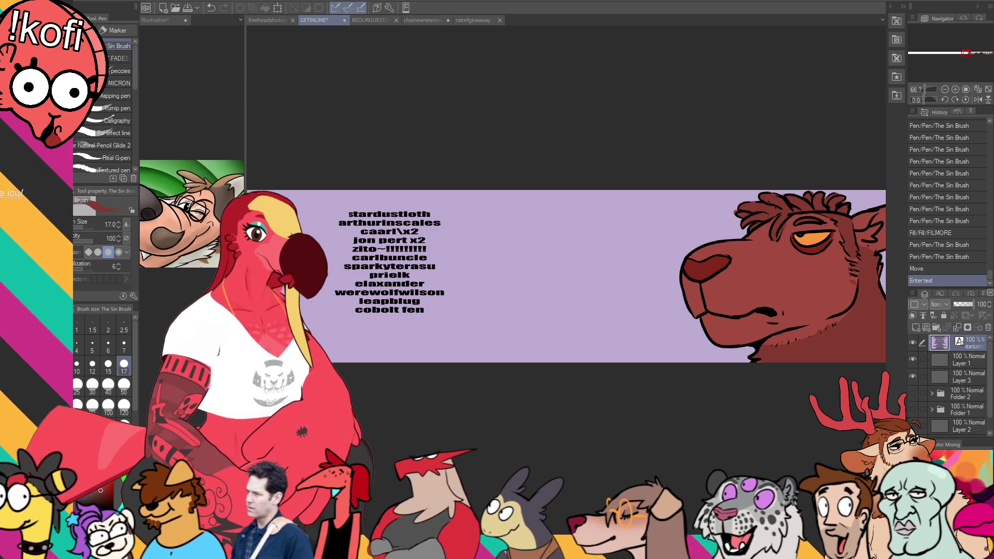
{"action": "left_click_drag", "start_coordinate": [655, 363], "coordinate": [404, 356]}
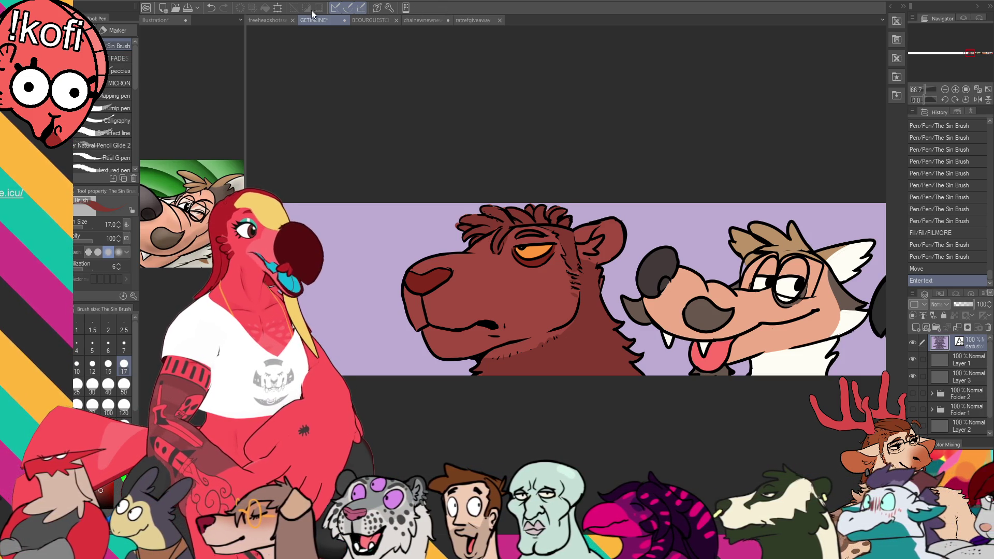
{"action": "left_click", "coordinate": [278, 21]}
{"action": "left_click_drag", "start_coordinate": [931, 65], "coordinate": [932, 65]}
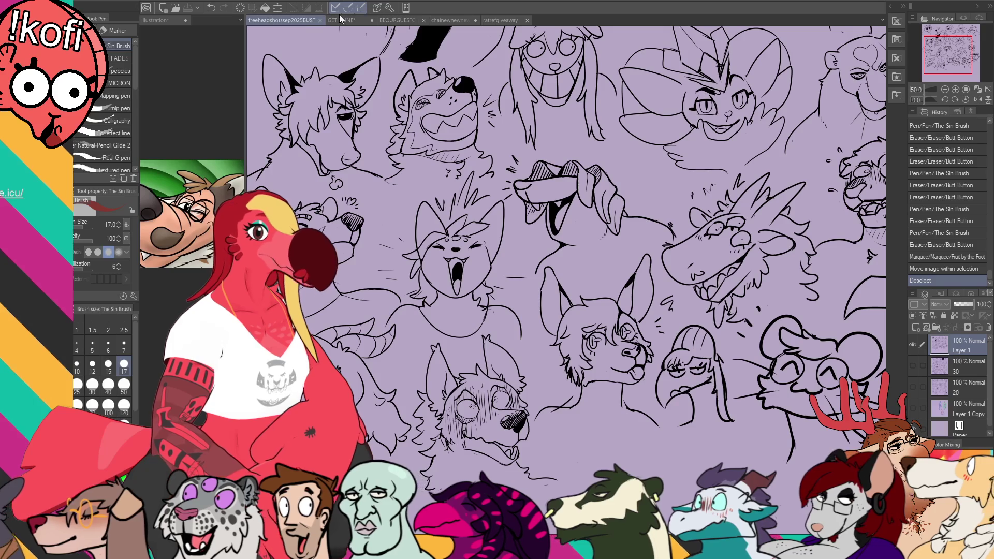
{"action": "left_click", "coordinate": [337, 20]}
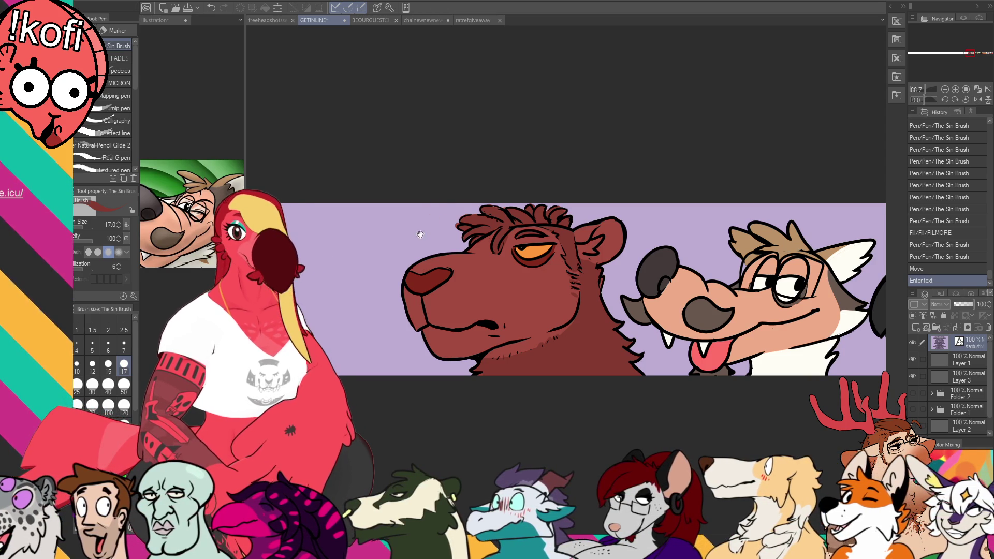
{"action": "left_click_drag", "start_coordinate": [421, 234], "coordinate": [625, 233]}
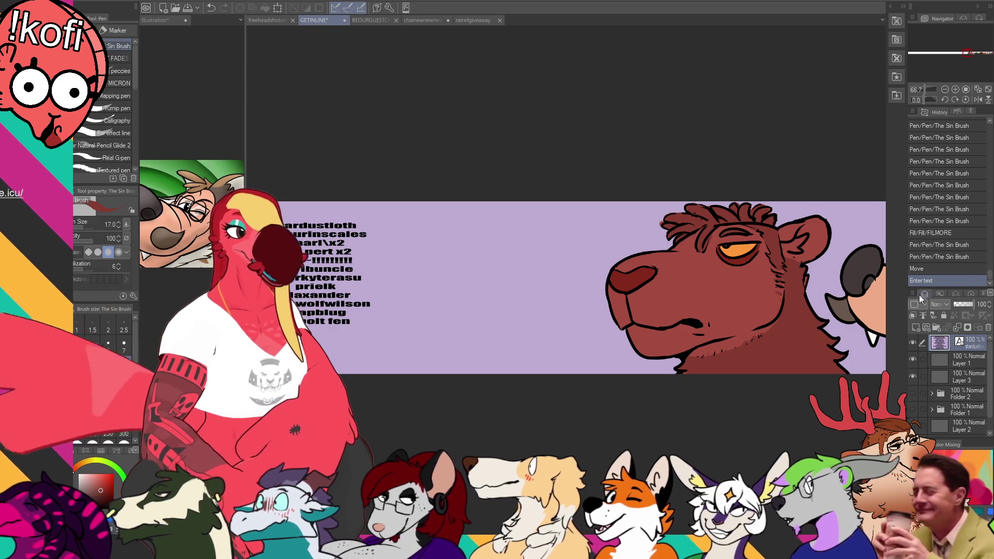
{"action": "left_click", "coordinate": [963, 359]}
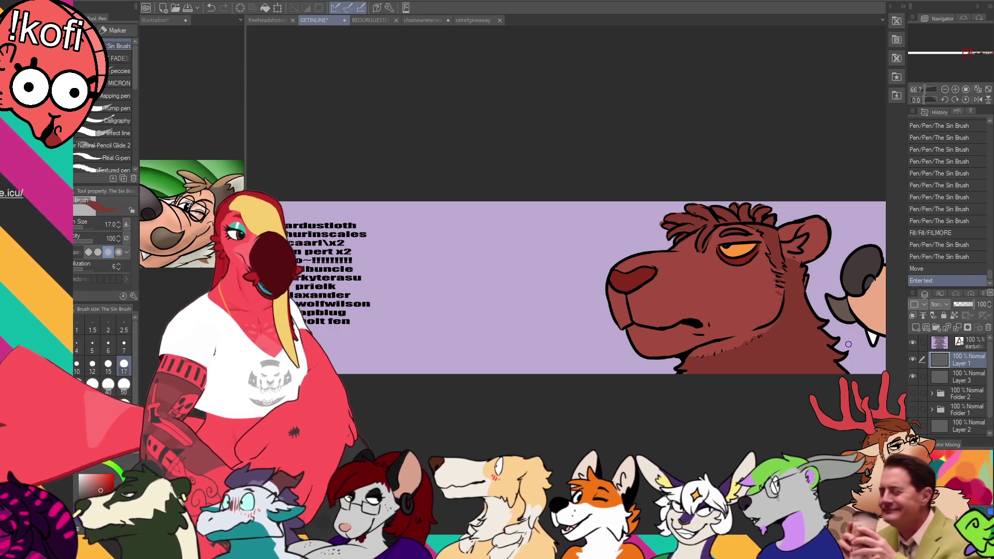
Auto-select the bear's face on Layer 3, paint a dark red lip line, then deselect
{"action": "left_click_drag", "start_coordinate": [749, 348], "coordinate": [744, 356]}
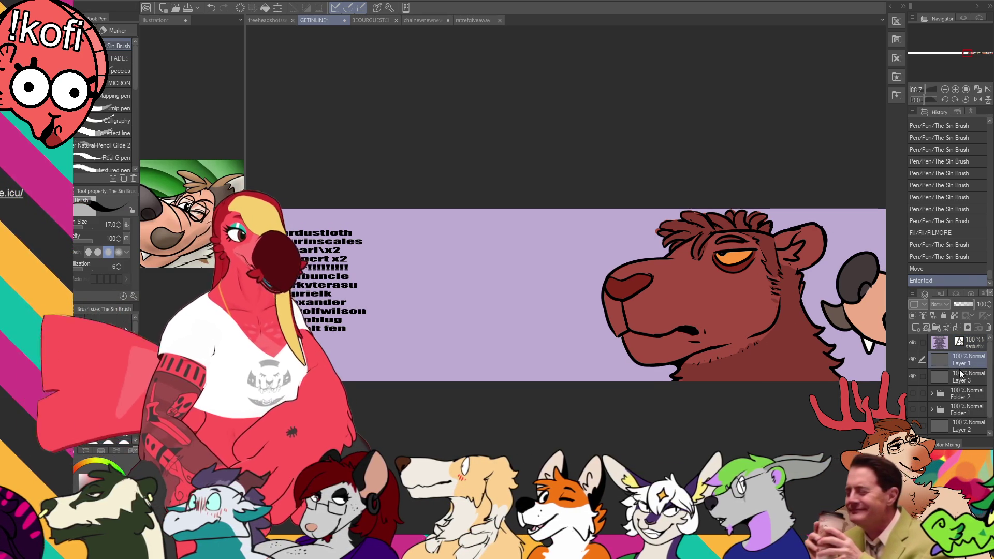
{"action": "left_click", "coordinate": [963, 374]}
{"action": "key", "text": "w"}
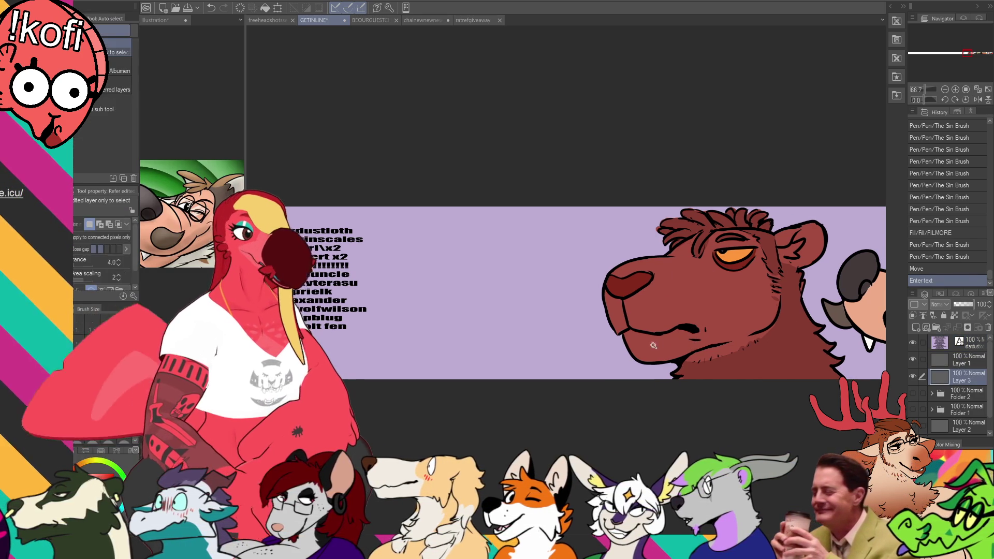
{"action": "left_click", "coordinate": [670, 308]}
{"action": "key", "text": "p"}
{"action": "mouse_move", "coordinate": [627, 334]}
{"action": "left_mouse_down"}
{"action": "mouse_move", "coordinate": [674, 335]}
{"action": "mouse_move", "coordinate": [671, 323]}
{"action": "mouse_move", "coordinate": [646, 324]}
{"action": "mouse_move", "coordinate": [777, 326]}
{"action": "left_mouse_up"}
{"action": "key", "text": "ctrl+d"}
{"action": "left_click_drag", "start_coordinate": [713, 338], "coordinate": [750, 335]}
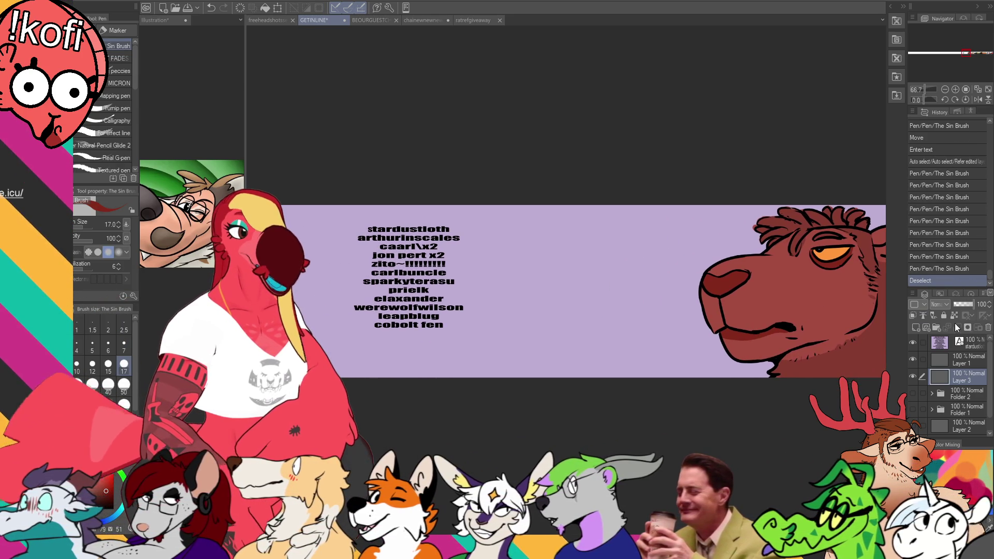
{"action": "left_click", "coordinate": [964, 362]}
{"action": "left_click_drag", "start_coordinate": [731, 388], "coordinate": [750, 390]}
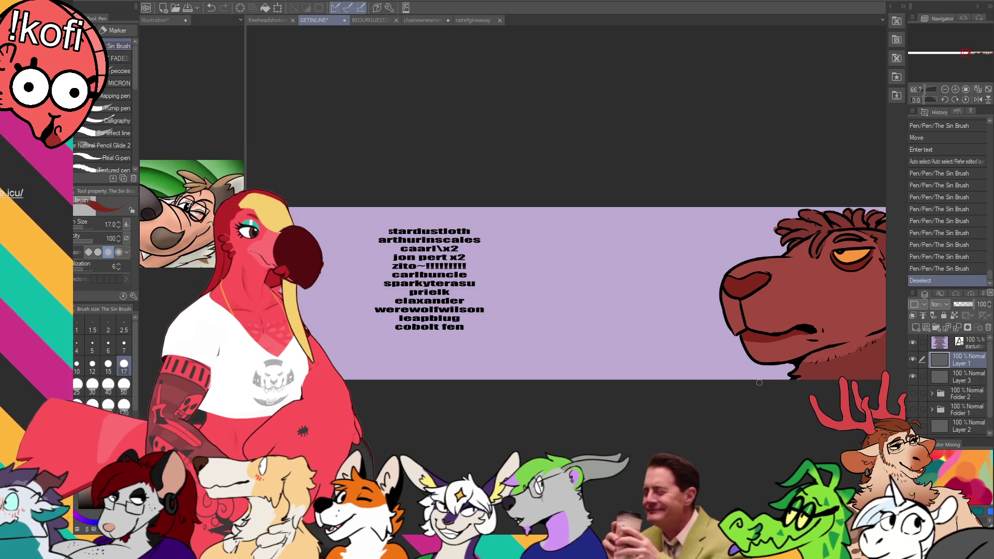
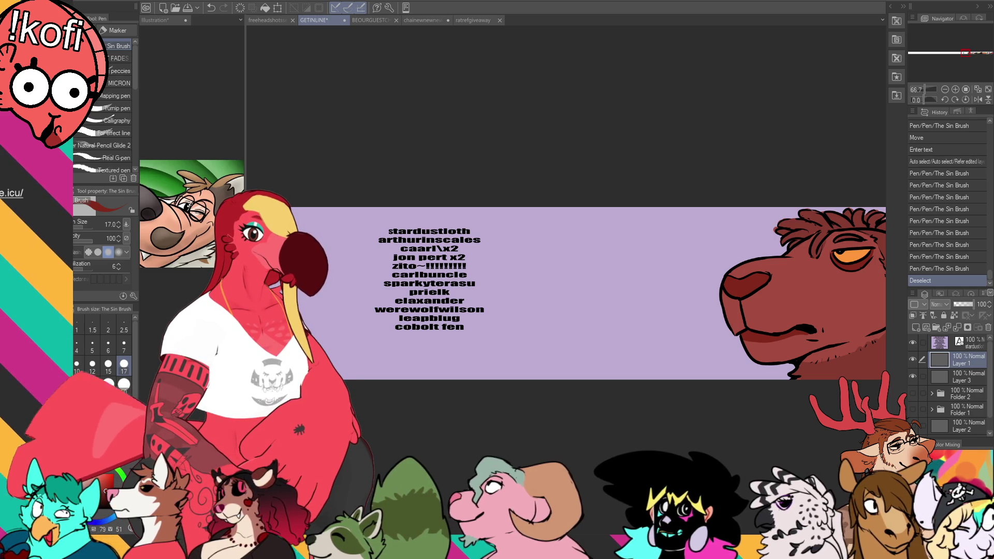
Zoom in on the banner and nudge the name list slightly left with the Text tool
{"action": "scroll", "coordinate": [668, 253], "scroll_direction": "down", "scroll_amount": 5}
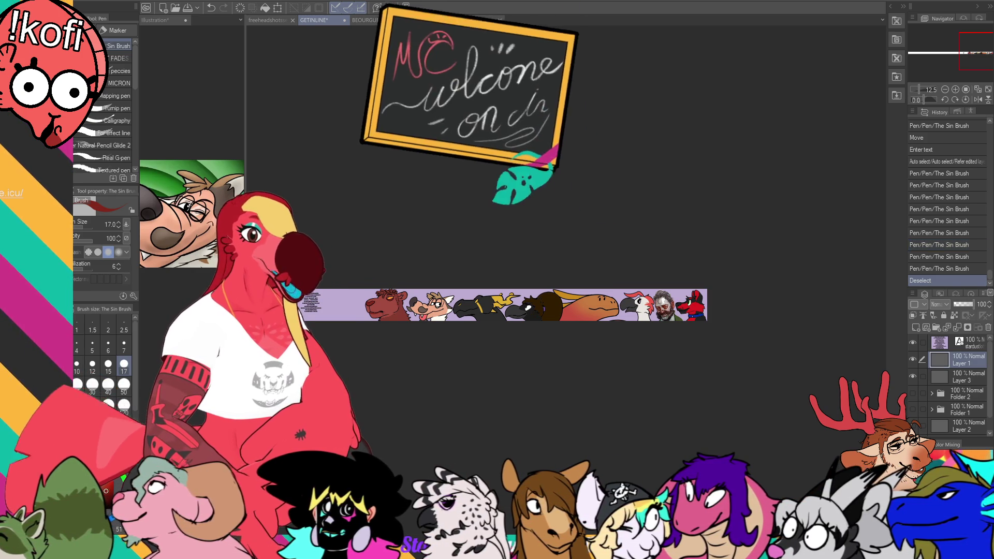
{"action": "left_click", "coordinate": [955, 89]}
{"action": "left_click", "coordinate": [955, 89]}
{"action": "mouse_move", "coordinate": [550, 218]}
{"action": "left_mouse_down"}
{"action": "mouse_move", "coordinate": [728, 151]}
{"action": "mouse_move", "coordinate": [689, 168]}
{"action": "left_mouse_up"}
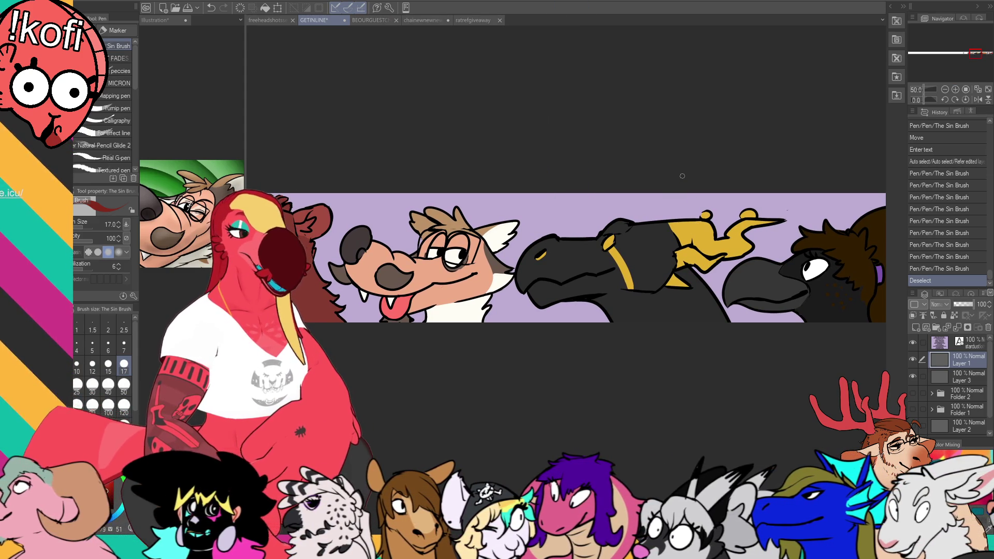
{"action": "mouse_move", "coordinate": [415, 247]}
{"action": "left_mouse_down"}
{"action": "mouse_move", "coordinate": [783, 114]}
{"action": "mouse_move", "coordinate": [906, 177]}
{"action": "mouse_move", "coordinate": [912, 193]}
{"action": "left_mouse_up"}
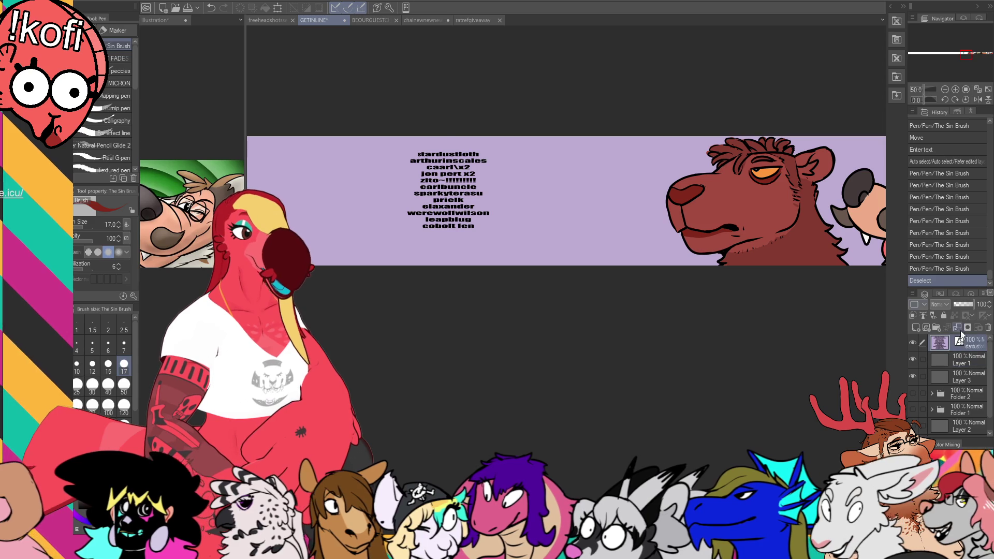
{"action": "key", "text": "t"}
{"action": "left_click", "coordinate": [444, 130]}
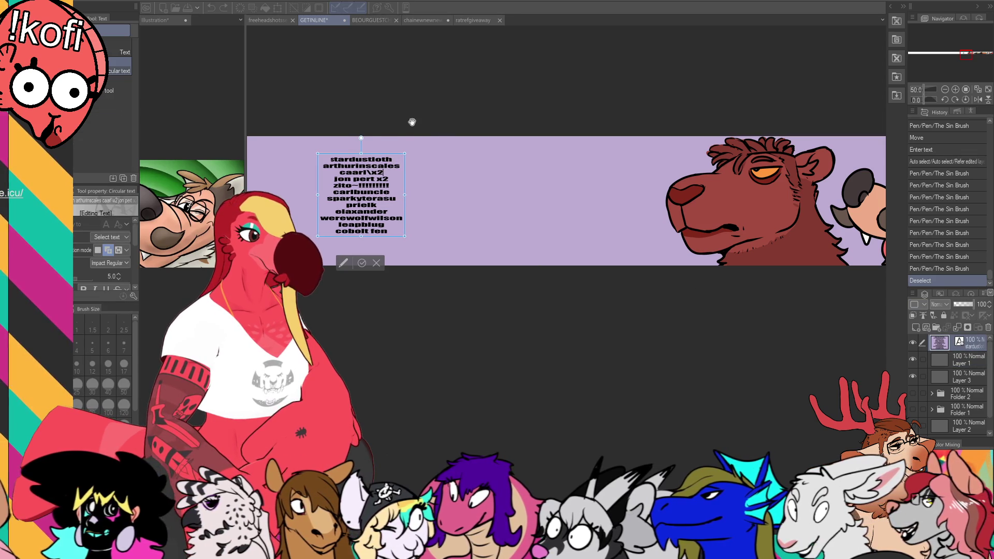
{"action": "key", "text": "p"}
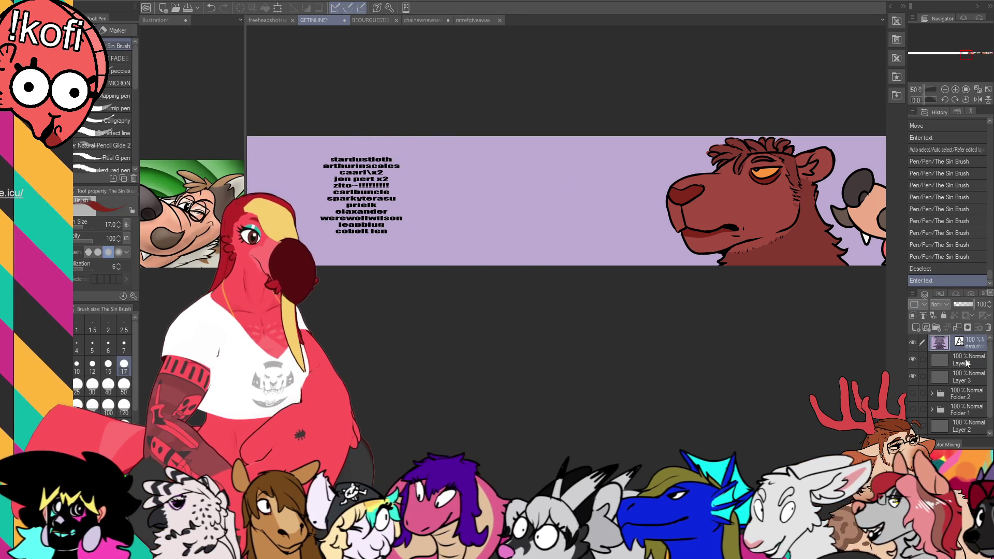
On Layer 1, sketch a trial oval left of the bear at brush size 12, then undo it
{"action": "left_click", "coordinate": [967, 363]}
{"action": "key", "text": "bracketleft"}
{"action": "key", "text": "bracketleft"}
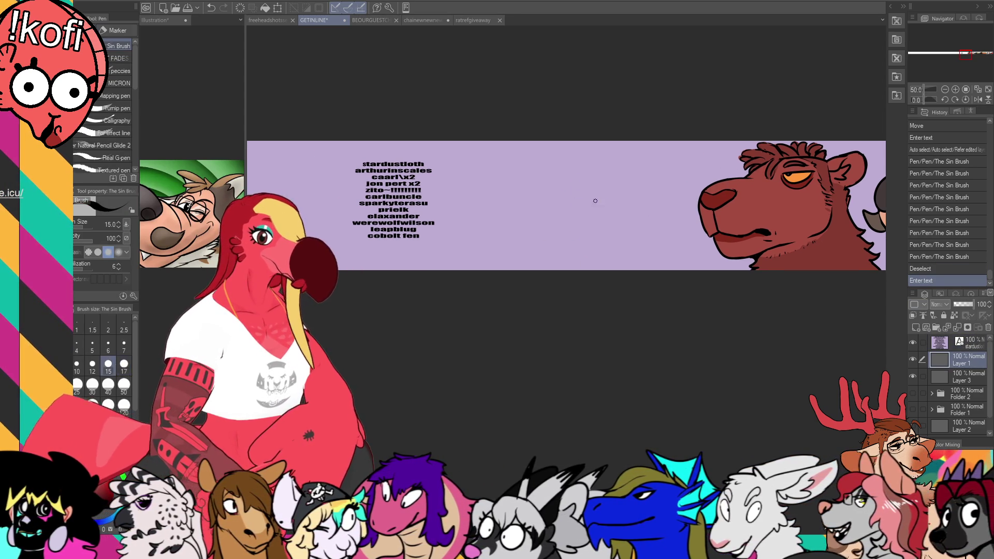
{"action": "mouse_move", "coordinate": [595, 242]}
{"action": "left_mouse_down"}
{"action": "mouse_move", "coordinate": [636, 254]}
{"action": "mouse_move", "coordinate": [619, 251]}
{"action": "left_mouse_up"}
{"action": "key", "text": "ctrl+z"}
Ink two long ears, a stroke across the head and an arch joining the ears
{"action": "mouse_move", "coordinate": [565, 234]}
{"action": "left_mouse_down"}
{"action": "mouse_move", "coordinate": [553, 158]}
{"action": "mouse_move", "coordinate": [534, 228]}
{"action": "left_mouse_up"}
{"action": "mouse_move", "coordinate": [478, 262]}
{"action": "left_mouse_down"}
{"action": "mouse_move", "coordinate": [564, 237]}
{"action": "mouse_move", "coordinate": [619, 249]}
{"action": "left_mouse_up"}
{"action": "key", "text": "ctrl+z"}
{"action": "key", "text": "ctrl+z"}
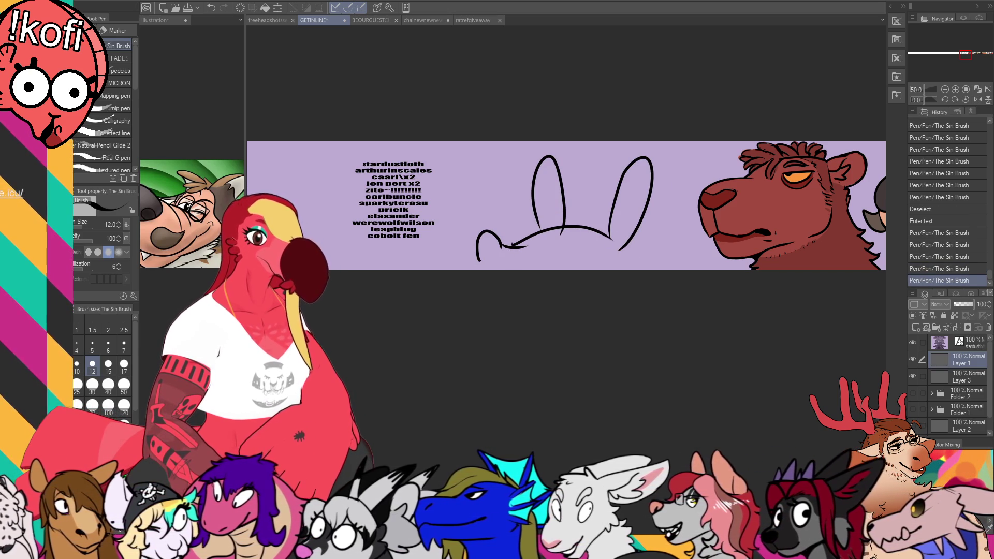
{"action": "key", "text": "ctrl+z"}
{"action": "mouse_move", "coordinate": [525, 247]}
{"action": "left_mouse_down"}
{"action": "mouse_move", "coordinate": [489, 228]}
{"action": "mouse_move", "coordinate": [579, 231]}
{"action": "mouse_move", "coordinate": [624, 256]}
{"action": "left_mouse_up"}
{"action": "mouse_move", "coordinate": [540, 227]}
{"action": "left_mouse_down"}
{"action": "mouse_move", "coordinate": [617, 255]}
{"action": "mouse_move", "coordinate": [620, 247]}
{"action": "left_mouse_up"}
Fill the cap area between the ears solid black with the FILMORE fill tool
{"action": "key", "text": "g"}
{"action": "left_click", "coordinate": [549, 217]}
{"action": "left_click", "coordinate": [616, 243]}
{"action": "key", "text": "p"}
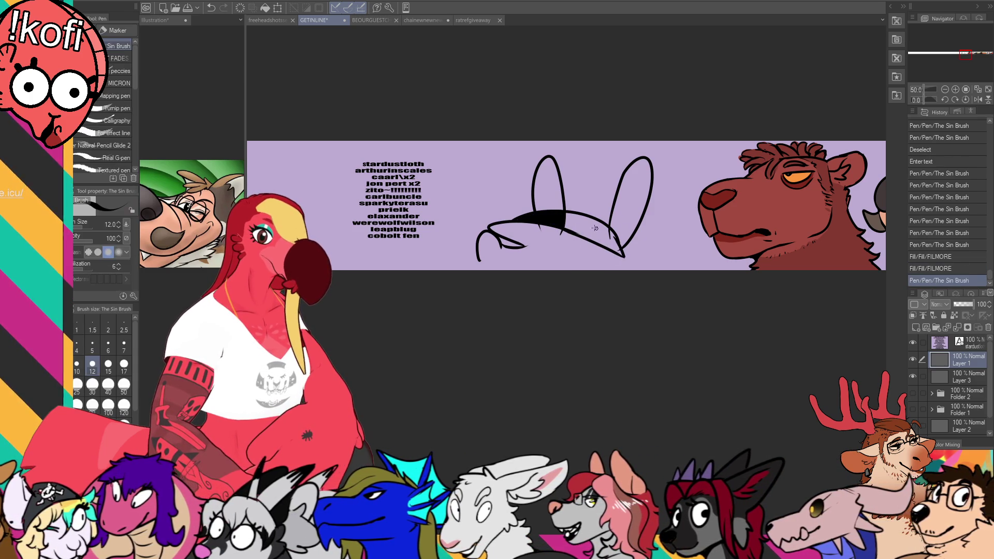
{"action": "key", "text": "g"}
{"action": "left_click", "coordinate": [617, 243]}
{"action": "key", "text": "p"}
{"action": "left_click_drag", "start_coordinate": [526, 247], "coordinate": [575, 234]}
{"action": "key", "text": "ctrl+z"}
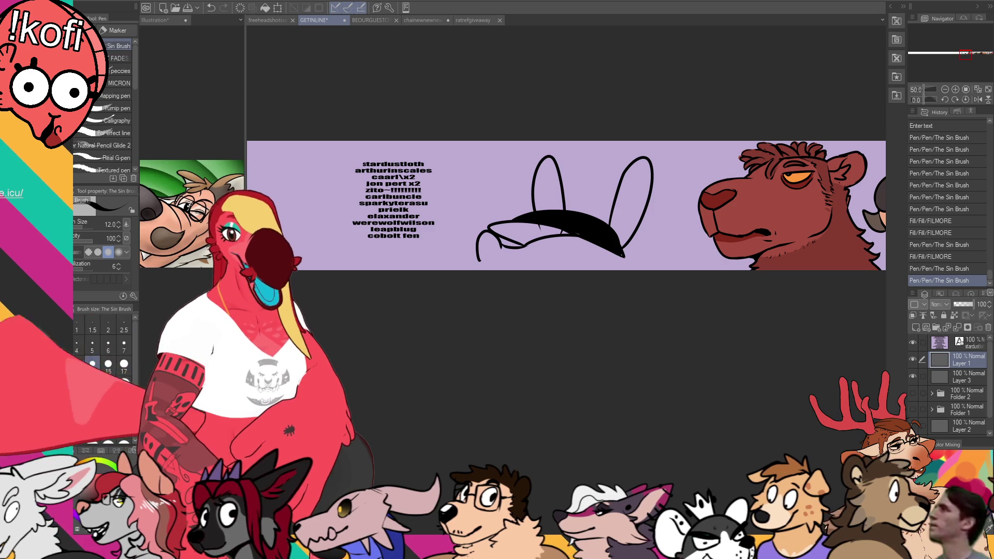
Erase stray edges around the black cap, refill its inside black and redraw its edge
{"action": "key", "text": "e"}
{"action": "left_click_drag", "start_coordinate": [549, 244], "coordinate": [569, 248]}
{"action": "left_click_drag", "start_coordinate": [572, 247], "coordinate": [589, 243]}
{"action": "key", "text": "p"}
{"action": "key", "text": "g"}
{"action": "left_click", "coordinate": [570, 233]}
{"action": "key", "text": "p"}
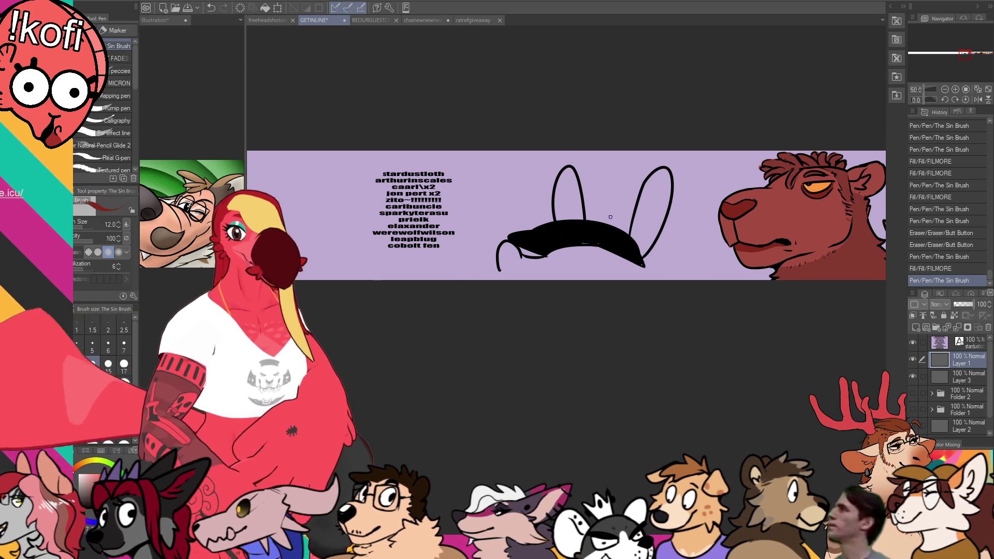
{"action": "key", "text": "ctrl+z"}
{"action": "left_click_drag", "start_coordinate": [499, 226], "coordinate": [603, 244]}
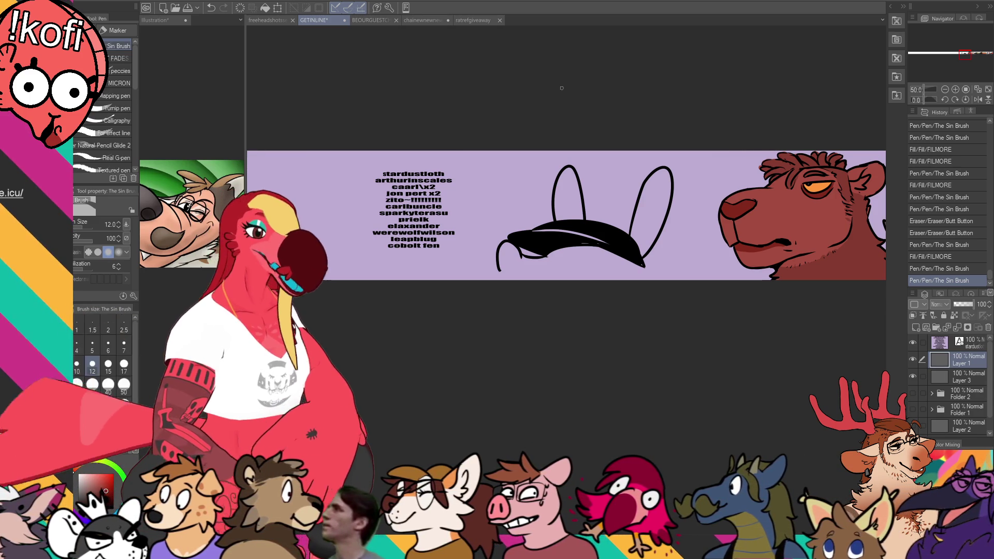
Erase part of the black cap's tip to trim it
{"action": "left_click_drag", "start_coordinate": [593, 280], "coordinate": [605, 272]}
{"action": "key", "text": "e"}
{"action": "left_click_drag", "start_coordinate": [559, 244], "coordinate": [656, 261]}
{"action": "key", "text": "p"}
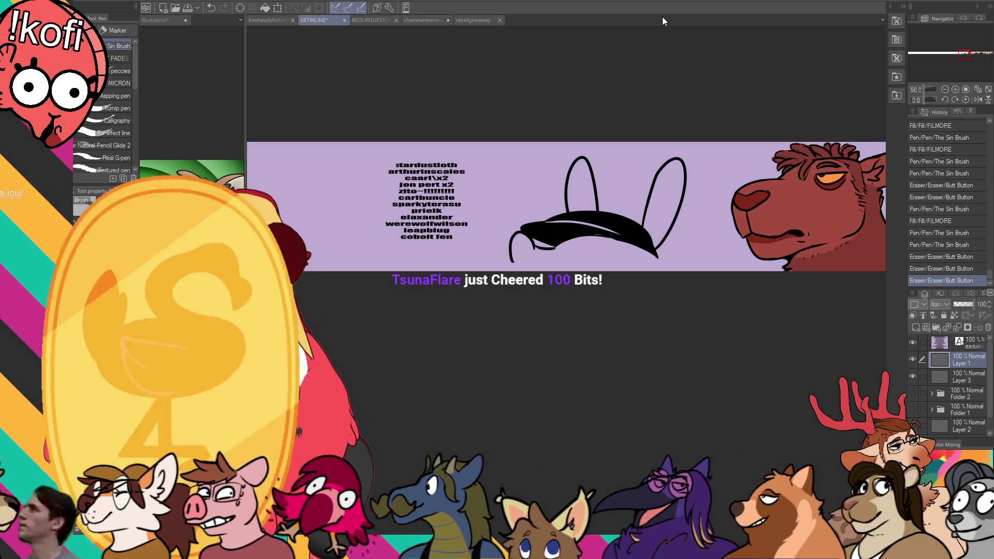
{"action": "left_click_drag", "start_coordinate": [631, 178], "coordinate": [639, 172]}
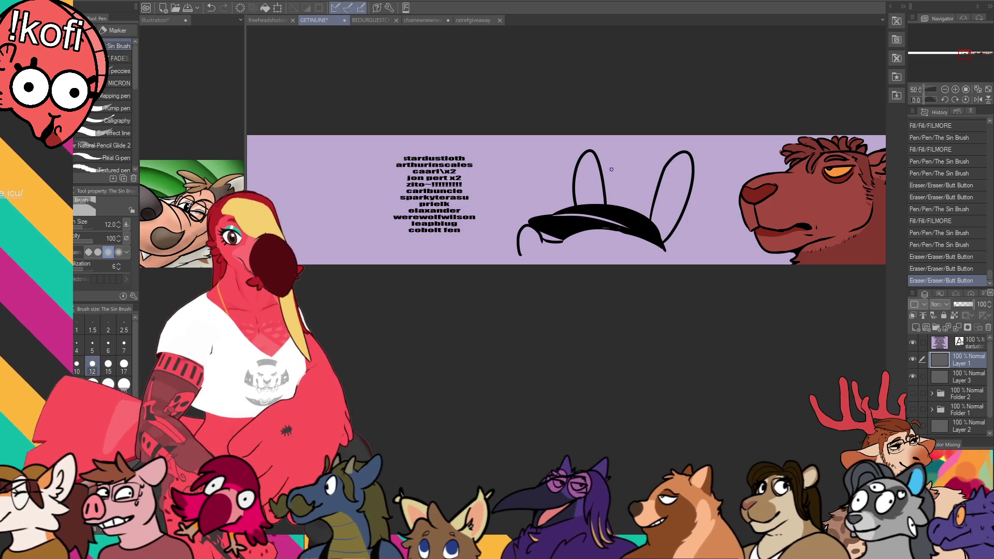
Ink two round eyes with dark pupils under the black cap
{"action": "left_click_drag", "start_coordinate": [603, 185], "coordinate": [606, 182]}
{"action": "key", "text": "ctrl+z"}
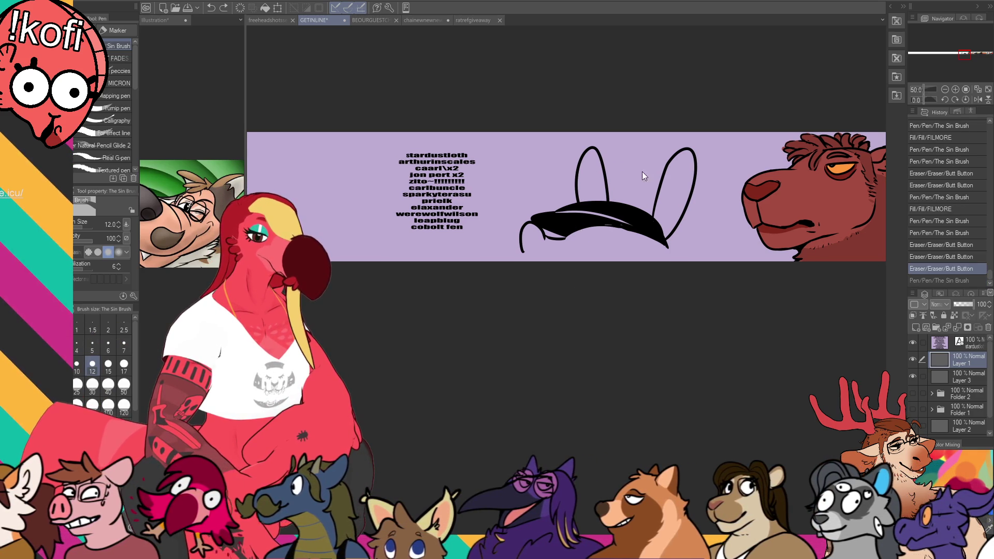
{"action": "key", "text": "ctrl+z"}
{"action": "mouse_move", "coordinate": [585, 236]}
{"action": "left_mouse_down"}
{"action": "mouse_move", "coordinate": [580, 243]}
{"action": "mouse_move", "coordinate": [588, 227]}
{"action": "left_mouse_up"}
{"action": "left_click", "coordinate": [582, 234]}
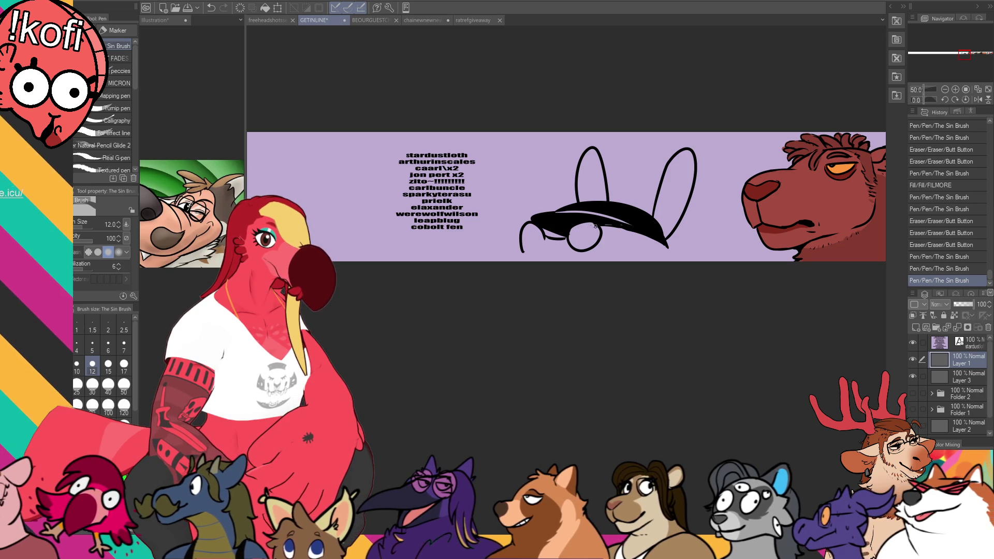
{"action": "left_click", "coordinate": [581, 234]}
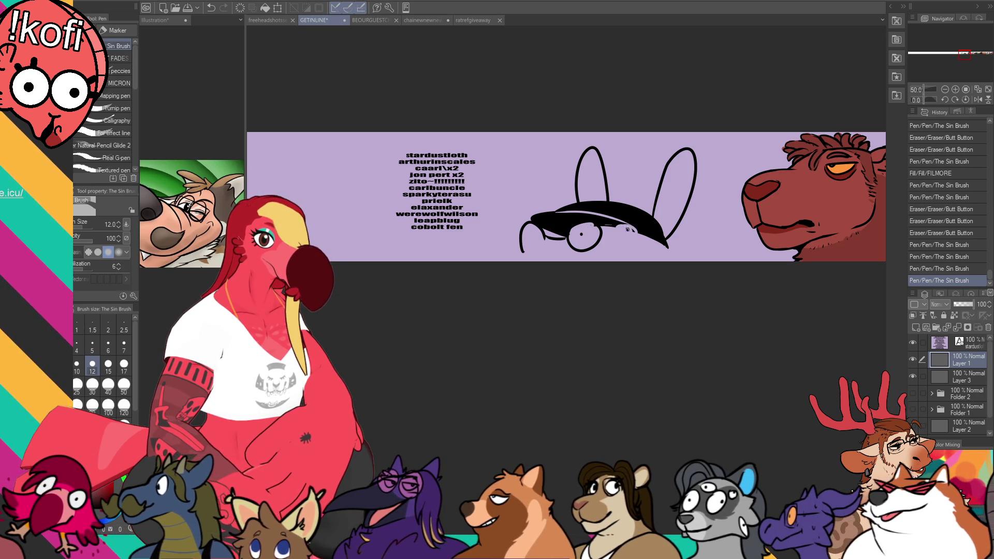
{"action": "left_click_drag", "start_coordinate": [617, 231], "coordinate": [624, 234]}
{"action": "left_click", "coordinate": [624, 234]}
{"action": "left_click", "coordinate": [624, 234]}
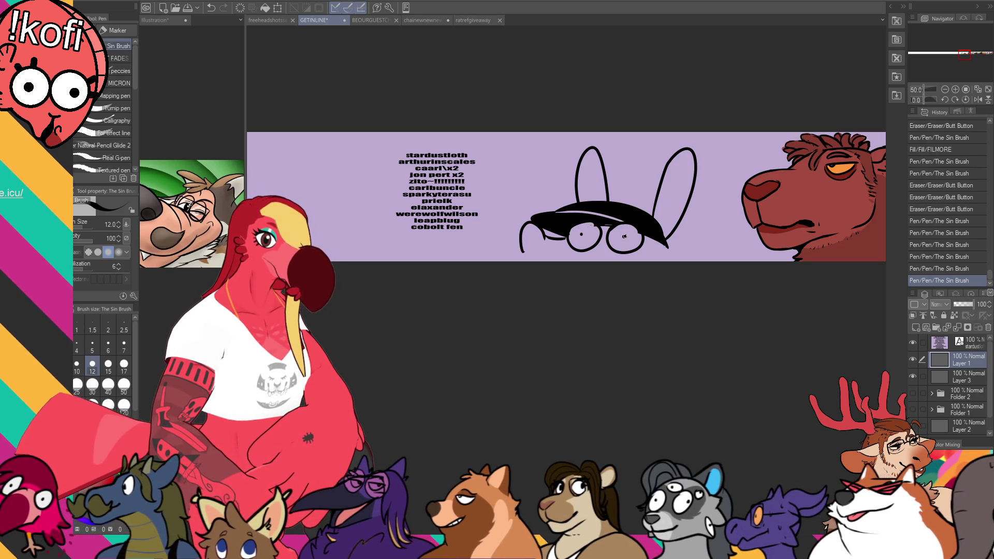
Ink the lower face line with three small teeth along the mouth
{"action": "left_click_drag", "start_coordinate": [586, 262], "coordinate": [665, 262]}
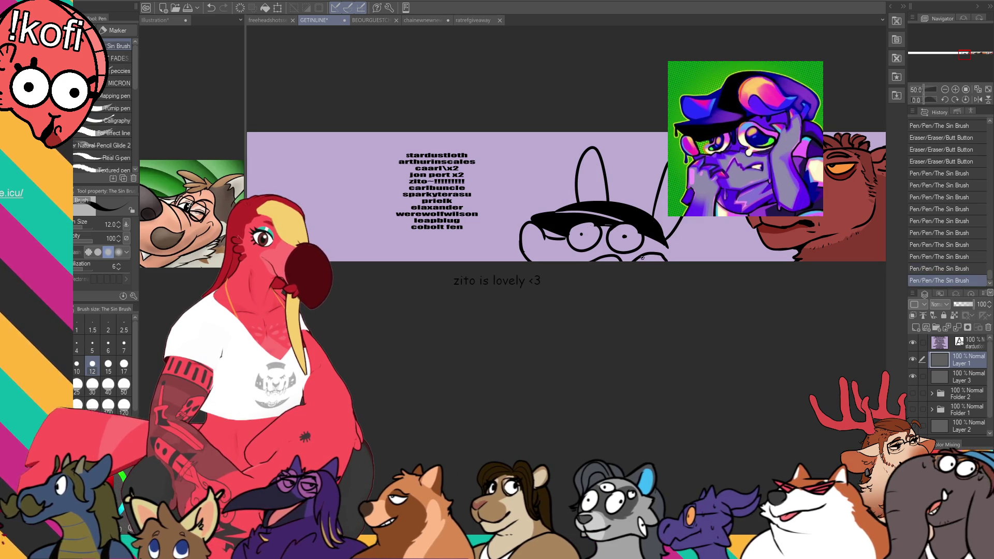
{"action": "left_click", "coordinate": [641, 256]}
{"action": "left_click", "coordinate": [642, 258]}
{"action": "left_click", "coordinate": [645, 259]}
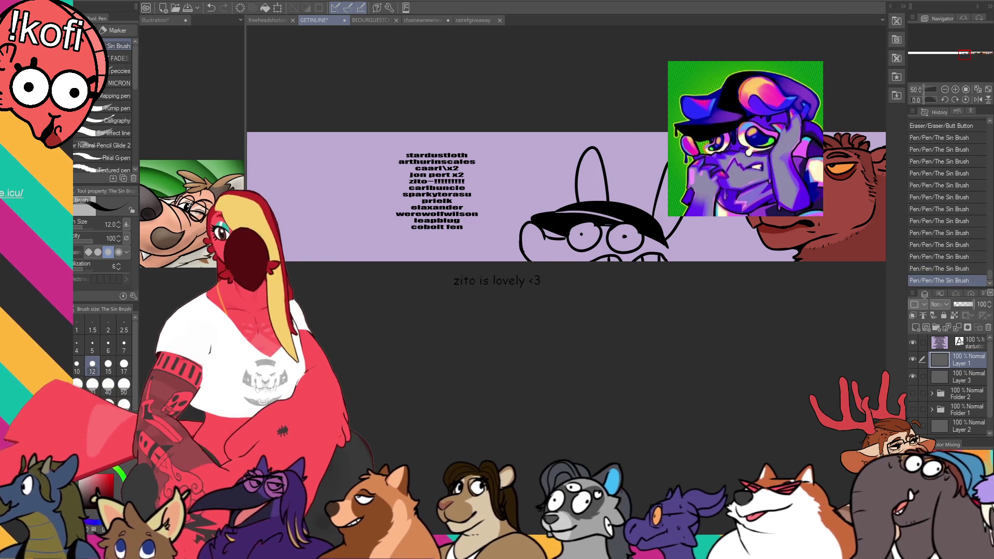
{"action": "scroll", "coordinate": [567, 195], "scroll_direction": "right", "scroll_amount": 1}
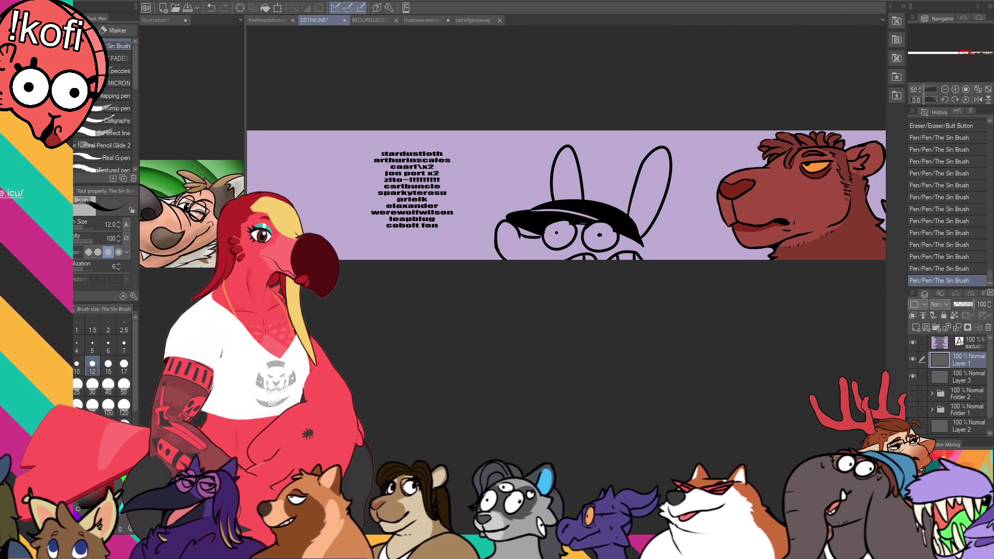
{"action": "left_click", "coordinate": [642, 254]}
{"action": "key", "text": "ctrl+z"}
{"action": "left_click", "coordinate": [642, 254]}
{"action": "key", "text": "ctrl+z"}
{"action": "left_click", "coordinate": [642, 254]}
{"action": "scroll", "coordinate": [538, 238], "scroll_direction": "left", "scroll_amount": 1}
{"action": "left_click_drag", "start_coordinate": [528, 236], "coordinate": [515, 246]}
{"action": "key", "text": "ctrl+z"}
{"action": "key", "text": "g"}
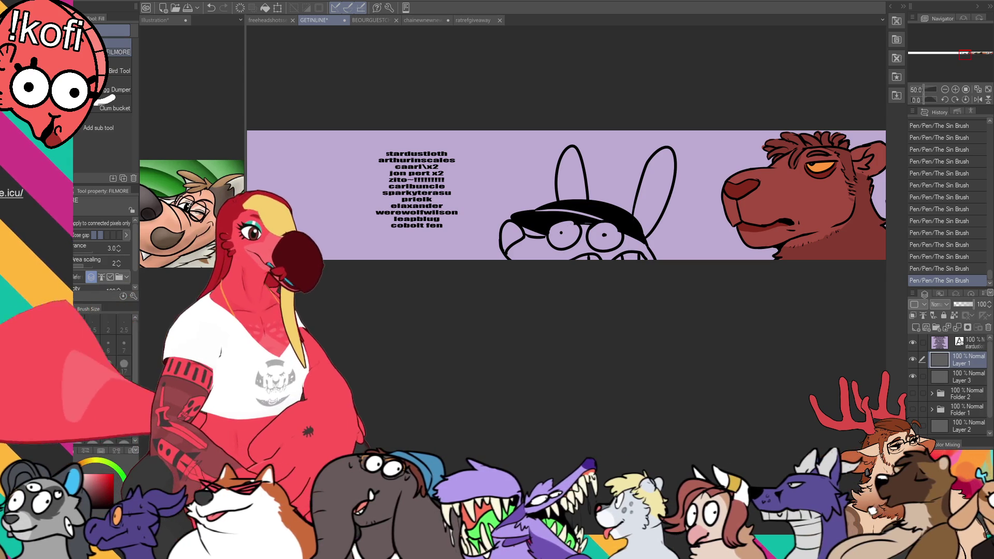
Erase part of the cap's brim line so it can be extended
{"action": "key", "text": "p"}
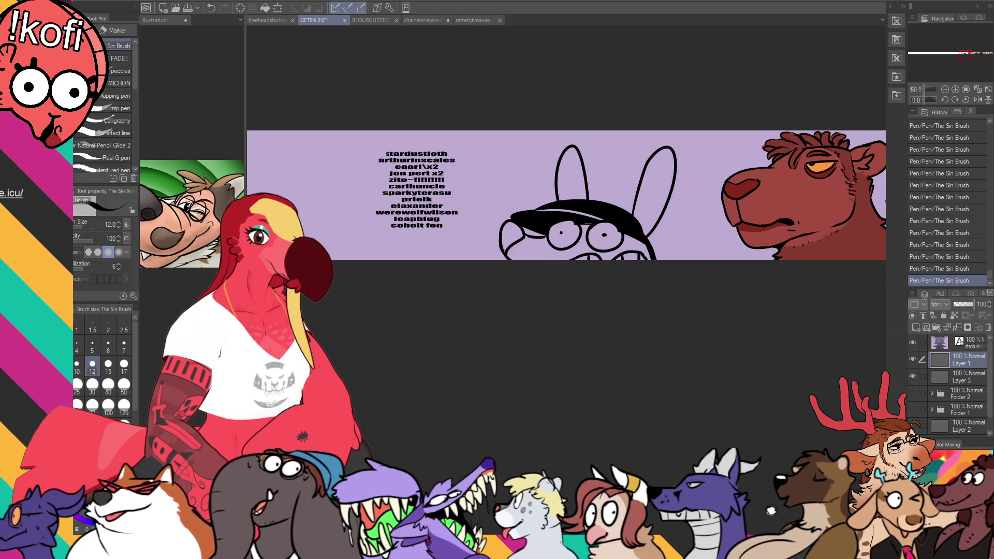
{"action": "key", "text": "e"}
{"action": "mouse_move", "coordinate": [655, 258]}
{"action": "left_mouse_down"}
{"action": "mouse_move", "coordinate": [646, 246]}
{"action": "mouse_move", "coordinate": [670, 239]}
{"action": "mouse_move", "coordinate": [658, 259]}
{"action": "mouse_move", "coordinate": [671, 259]}
{"action": "left_mouse_up"}
{"action": "key", "text": "p"}
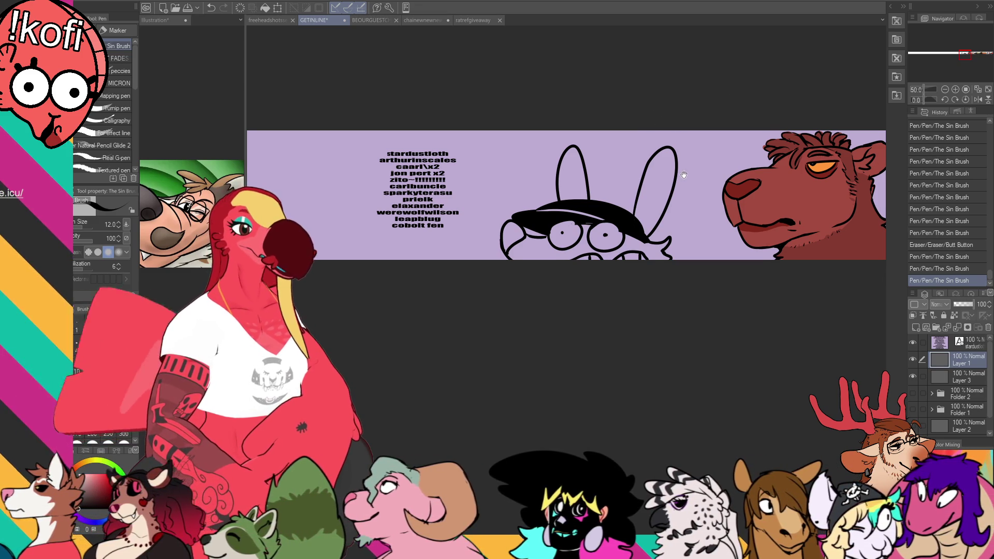
Erase two stray bits of the new line art, then return to the GETINLINE banner document
{"action": "key", "text": "e"}
{"action": "left_click", "coordinate": [620, 238]}
{"action": "left_click", "coordinate": [620, 237]}
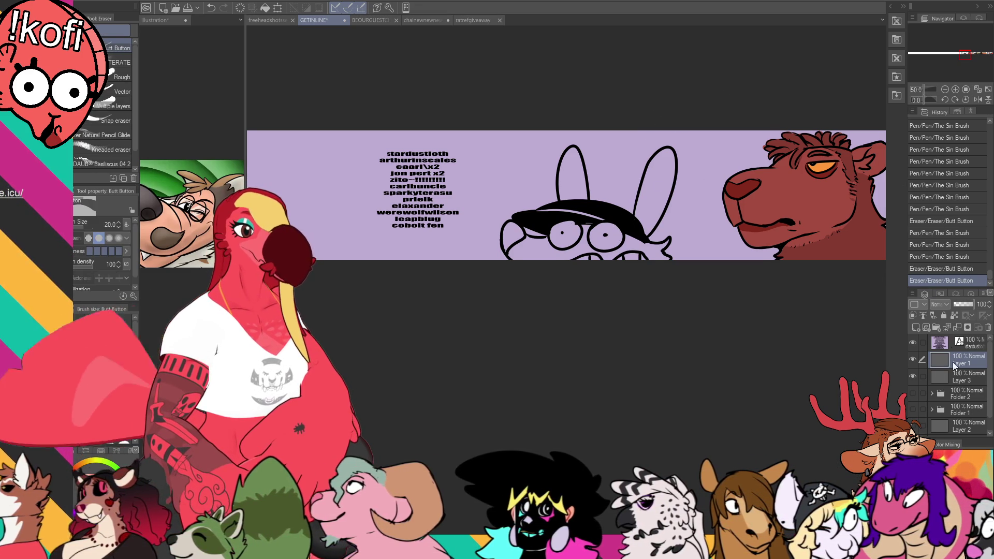
{"action": "key", "text": "alt+bracketleft"}
{"action": "key", "text": "p"}
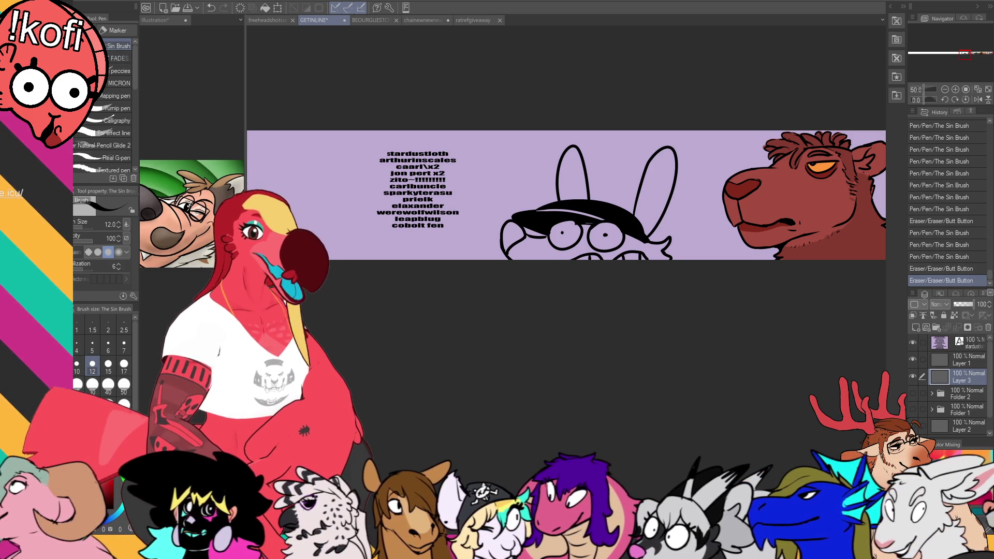
{"action": "key", "text": "ctrl+shift+Tab"}
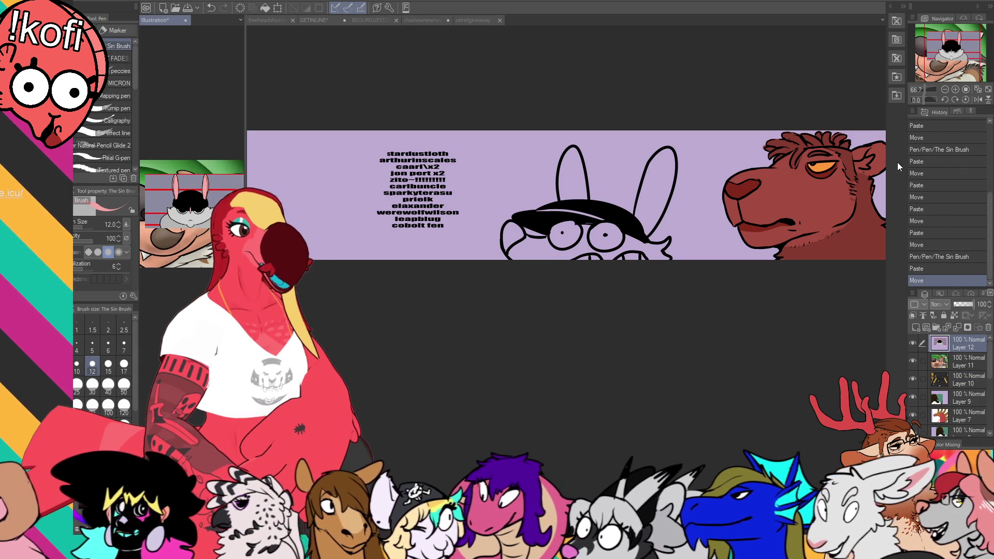
{"action": "key", "text": "ctrl+Tab"}
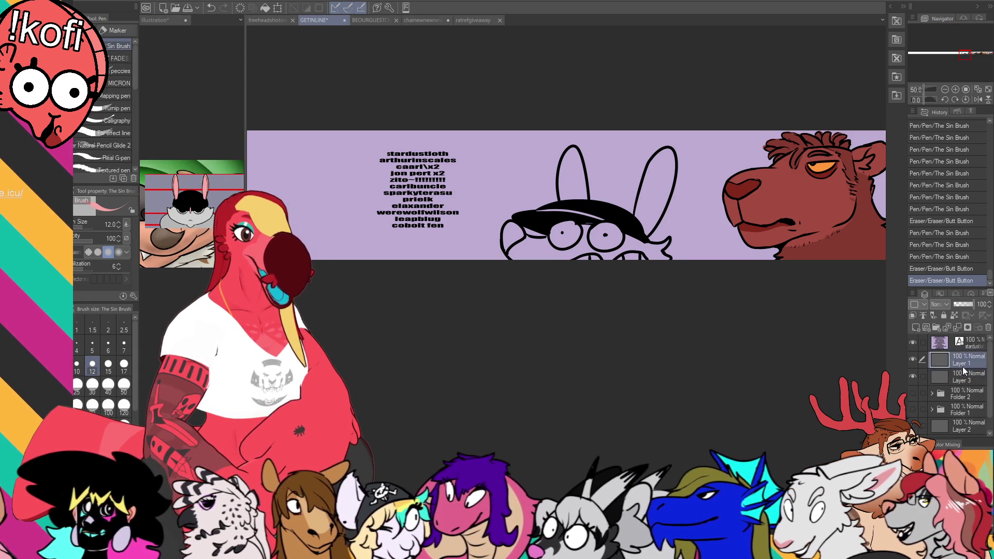
Fill the bunny's face grey, ears and cheek pink, and its eye whites and teeth
{"action": "key", "text": "g"}
{"action": "left_click", "coordinate": [566, 243]}
{"action": "left_click", "coordinate": [574, 171]}
{"action": "left_click", "coordinate": [514, 230]}
{"action": "left_click", "coordinate": [556, 186]}
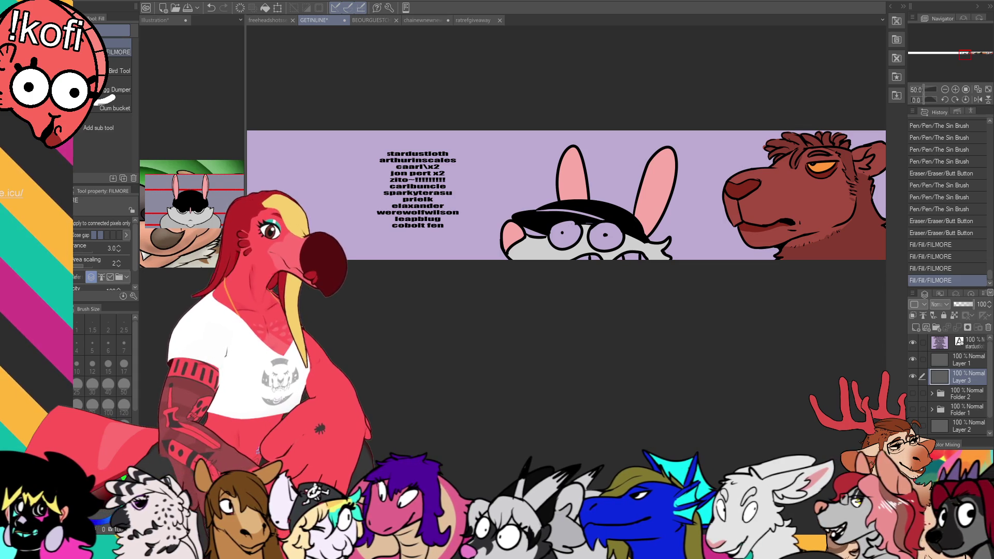
{"action": "left_click", "coordinate": [564, 234]}
{"action": "left_click", "coordinate": [605, 235]}
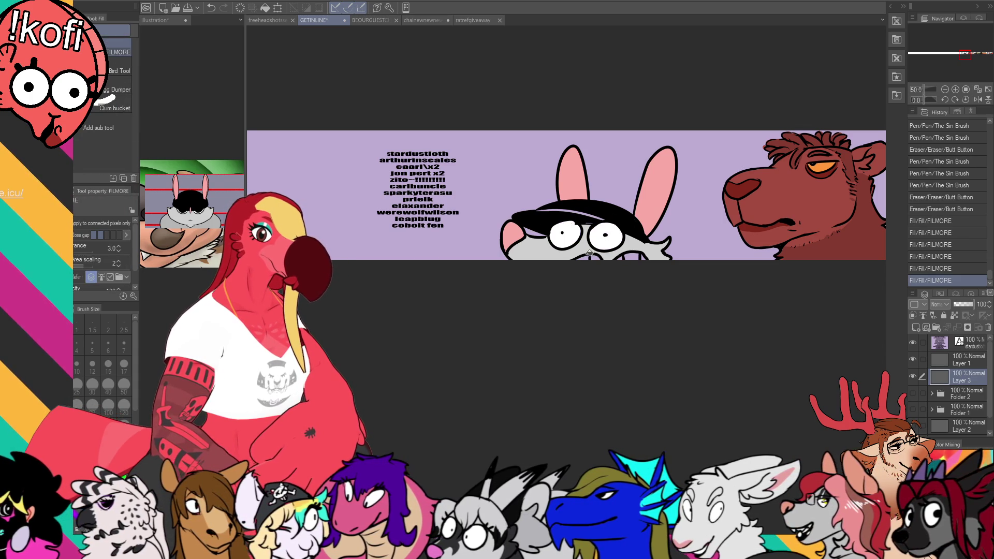
{"action": "left_click", "coordinate": [621, 256]}
{"action": "left_click", "coordinate": [634, 257]}
{"action": "left_click", "coordinate": [590, 257]}
Add line strokes across the bunny's hat with the pen
{"action": "key", "text": "p"}
{"action": "left_click_drag", "start_coordinate": [541, 213], "coordinate": [599, 201]}
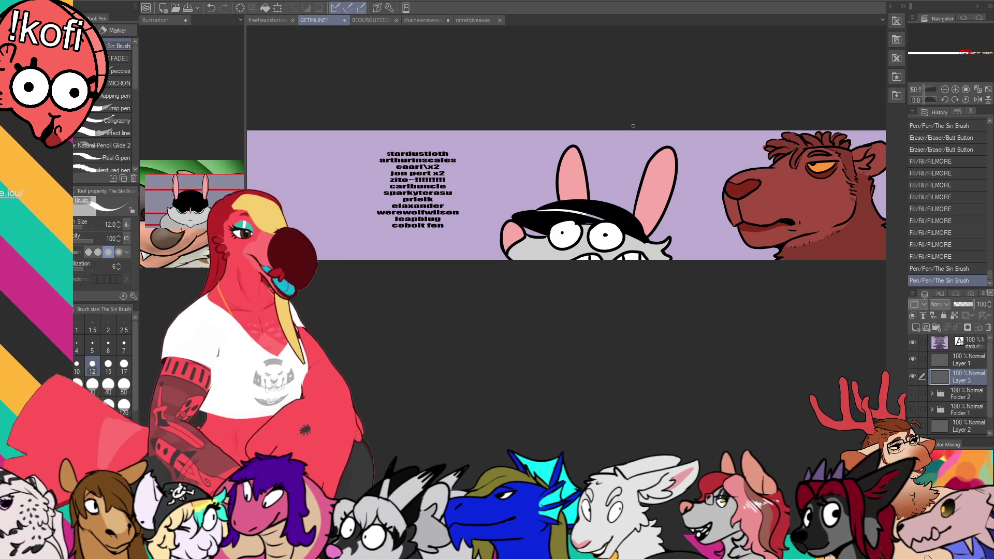
{"action": "key", "text": "bracketright"}
{"action": "key", "text": "bracketright"}
On Layer 1, draw lines inside both ears and motion marks around the bunny's head
{"action": "left_click_drag", "start_coordinate": [596, 210], "coordinate": [599, 211]}
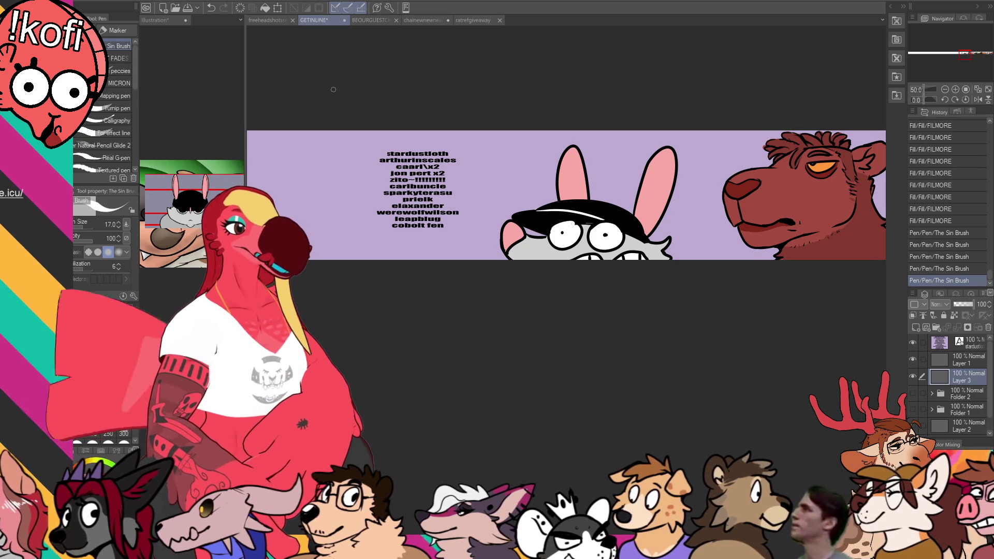
{"action": "left_click", "coordinate": [961, 360]}
{"action": "left_click_drag", "start_coordinate": [646, 231], "coordinate": [661, 205]}
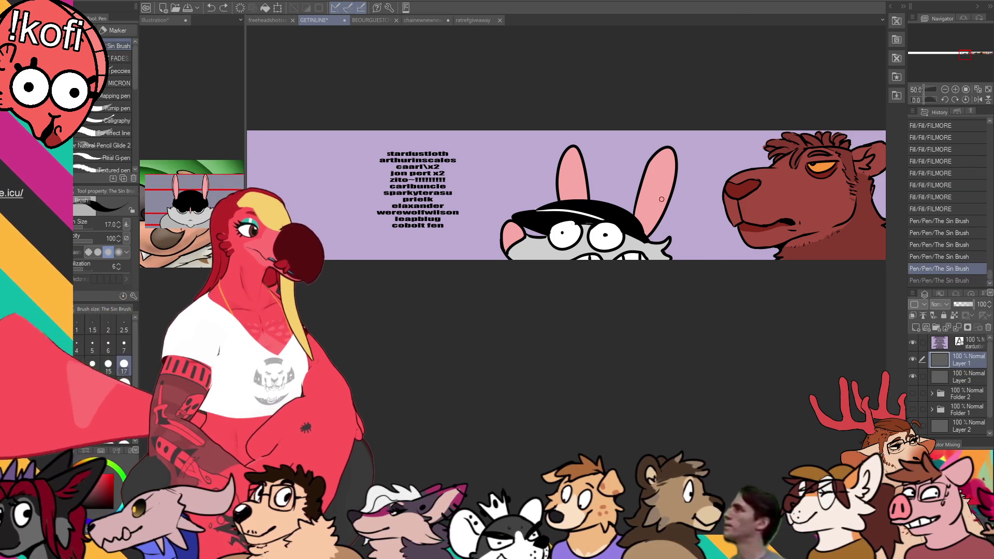
{"action": "key", "text": "ctrl+z"}
{"action": "left_click_drag", "start_coordinate": [666, 152], "coordinate": [644, 234]}
{"action": "left_click_drag", "start_coordinate": [583, 199], "coordinate": [570, 151]}
{"action": "key", "text": "ctrl+z"}
{"action": "key", "text": "ctrl+y"}
{"action": "left_click_drag", "start_coordinate": [514, 193], "coordinate": [538, 185]}
{"action": "left_click_drag", "start_coordinate": [607, 180], "coordinate": [603, 189]}
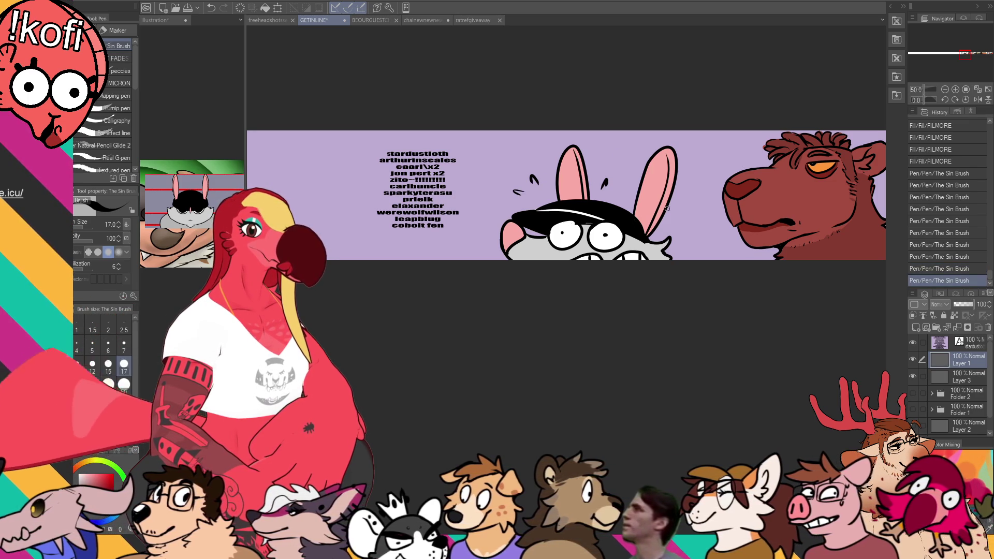
{"action": "left_click_drag", "start_coordinate": [670, 206], "coordinate": [675, 213]}
Lasso the bunny head, move it about 66 px right toward the bear, then deselect
{"action": "mouse_move", "coordinate": [710, 287]}
{"action": "left_mouse_down"}
{"action": "mouse_move", "coordinate": [719, 298]}
{"action": "mouse_move", "coordinate": [694, 296]}
{"action": "mouse_move", "coordinate": [715, 287]}
{"action": "mouse_move", "coordinate": [752, 300]}
{"action": "left_mouse_up"}
{"action": "key", "text": "m"}
{"action": "mouse_move", "coordinate": [772, 204]}
{"action": "left_mouse_down"}
{"action": "mouse_move", "coordinate": [756, 254]}
{"action": "mouse_move", "coordinate": [558, 239]}
{"action": "mouse_move", "coordinate": [800, 171]}
{"action": "left_mouse_up"}
{"action": "key", "text": "k"}
{"action": "mouse_move", "coordinate": [751, 250]}
{"action": "left_mouse_down"}
{"action": "mouse_move", "coordinate": [784, 250]}
{"action": "mouse_move", "coordinate": [761, 251]}
{"action": "mouse_move", "coordinate": [776, 263]}
{"action": "left_mouse_up"}
{"action": "key", "text": "ctrl+d"}
{"action": "mouse_move", "coordinate": [833, 323]}
{"action": "left_mouse_down"}
{"action": "mouse_move", "coordinate": [694, 328]}
{"action": "mouse_move", "coordinate": [631, 356]}
{"action": "mouse_move", "coordinate": [677, 355]}
{"action": "mouse_move", "coordinate": [635, 382]}
{"action": "left_mouse_up"}
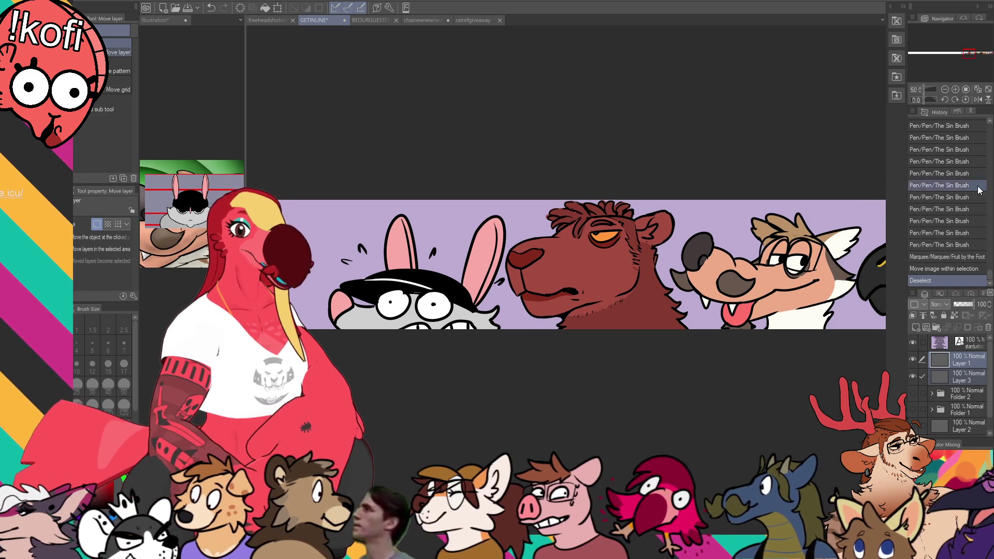
Delete the extra 't' from 'pertt' in the name list, then open the freeheadshotssep2025BUST document
{"action": "left_click_drag", "start_coordinate": [750, 340], "coordinate": [750, 342]}
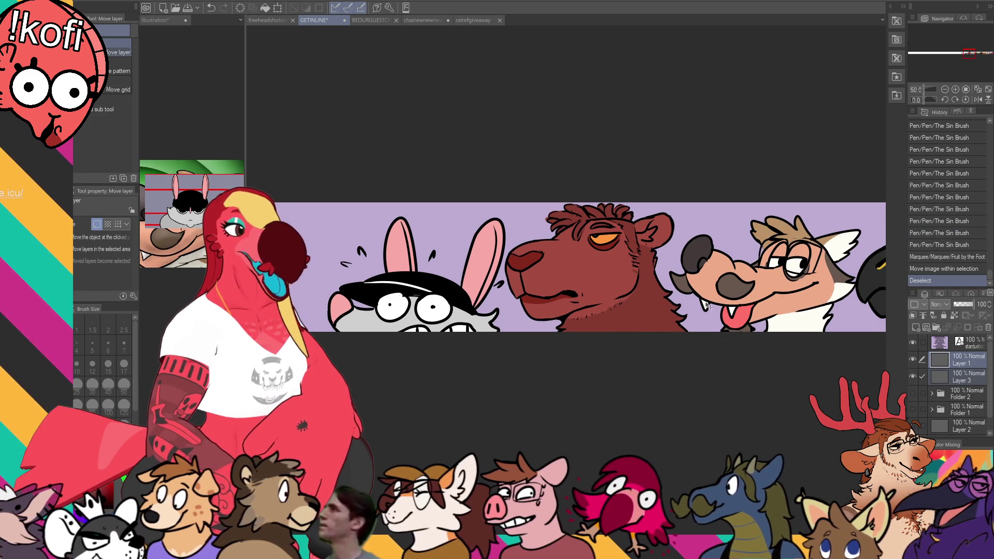
{"action": "key", "text": "p"}
{"action": "mouse_move", "coordinate": [636, 387]}
{"action": "left_mouse_down"}
{"action": "mouse_move", "coordinate": [683, 377]}
{"action": "mouse_move", "coordinate": [690, 393]}
{"action": "mouse_move", "coordinate": [605, 400]}
{"action": "mouse_move", "coordinate": [786, 375]}
{"action": "left_mouse_up"}
{"action": "mouse_move", "coordinate": [532, 277]}
{"action": "left_mouse_down"}
{"action": "mouse_move", "coordinate": [552, 226]}
{"action": "mouse_move", "coordinate": [430, 214]}
{"action": "left_mouse_up"}
{"action": "key", "text": "t"}
{"action": "left_click", "coordinate": [530, 214]}
{"action": "key", "text": "BackSpace"}
{"action": "key", "text": "Escape"}
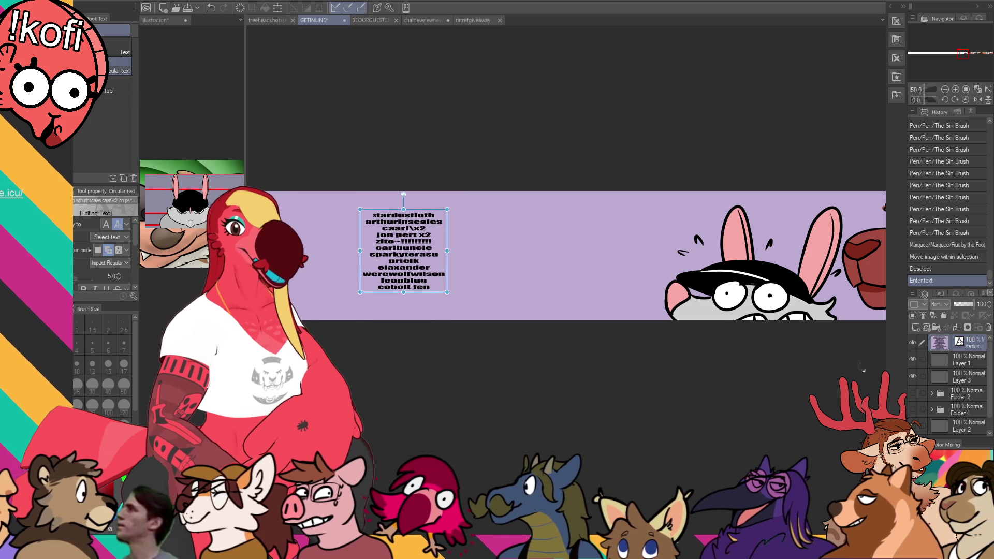
{"action": "left_click", "coordinate": [947, 367]}
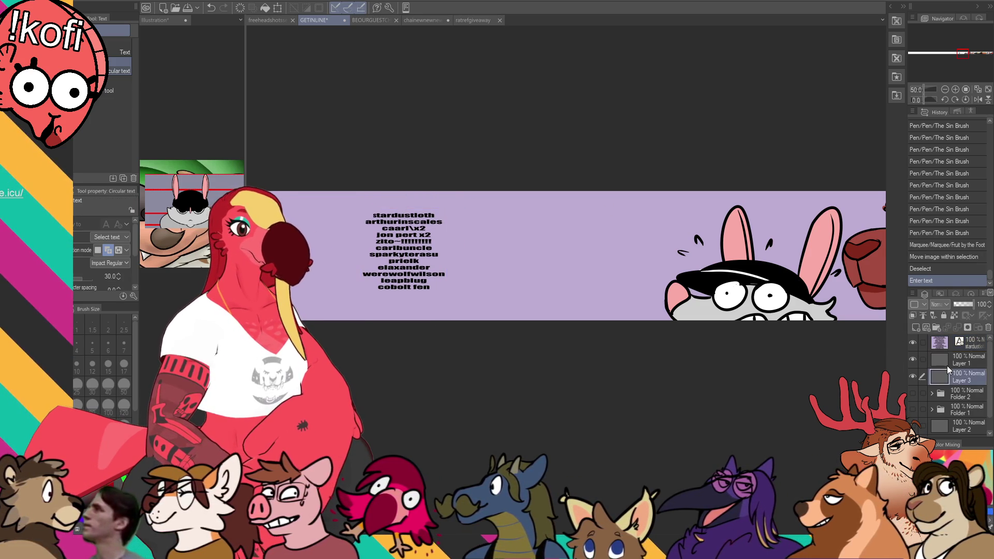
{"action": "left_click", "coordinate": [266, 21]}
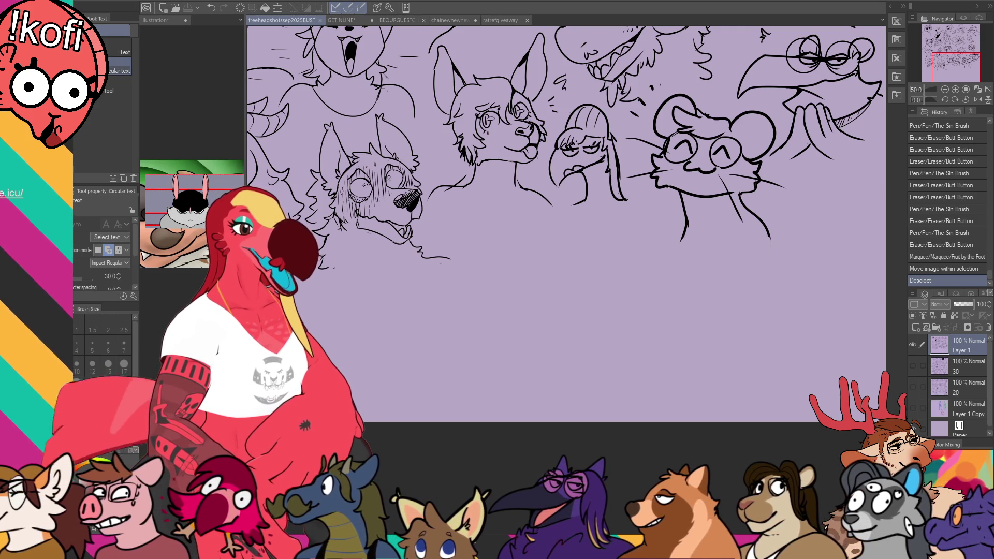
At 100% zoom with the Sin Brush at size 8, test and undo several head strokes
{"action": "key", "text": "p"}
{"action": "left_click_drag", "start_coordinate": [705, 212], "coordinate": [730, 216]}
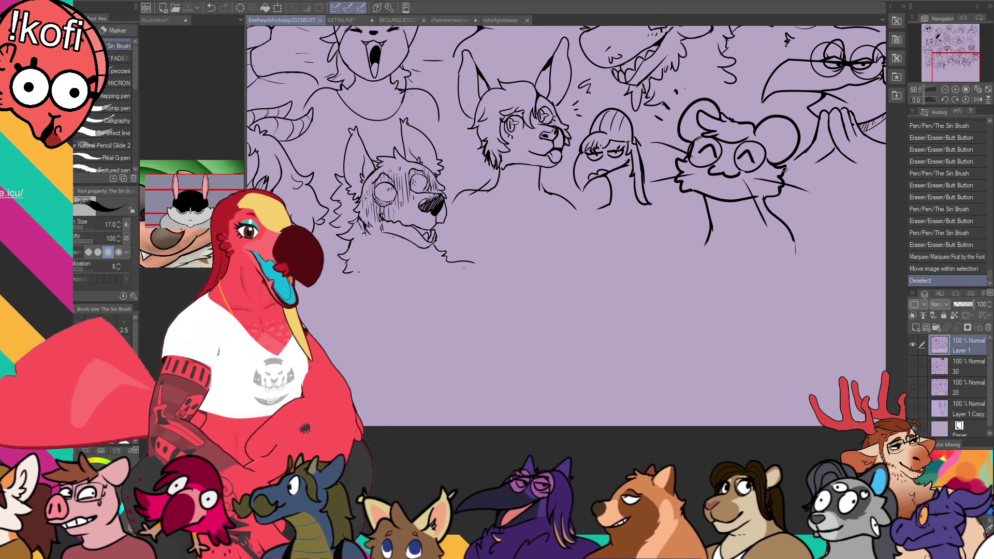
{"action": "key", "text": "ctrl+plus"}
{"action": "key", "text": "bracketleft"}
{"action": "key", "text": "bracketleft"}
{"action": "key", "text": "bracketleft"}
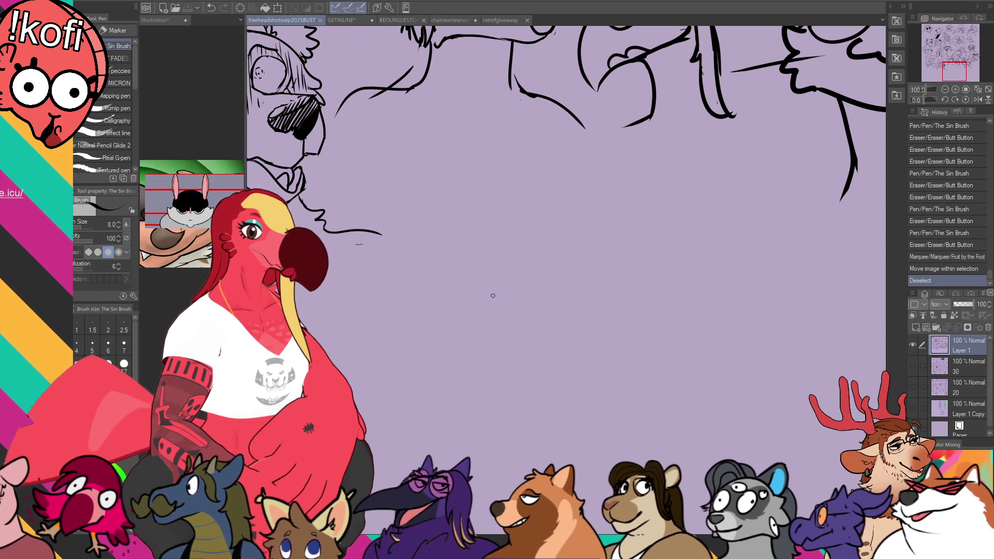
{"action": "left_click_drag", "start_coordinate": [502, 290], "coordinate": [539, 243]}
{"action": "key", "text": "ctrl+z"}
{"action": "left_click_drag", "start_coordinate": [510, 287], "coordinate": [596, 228]}
{"action": "key", "text": "ctrl+z"}
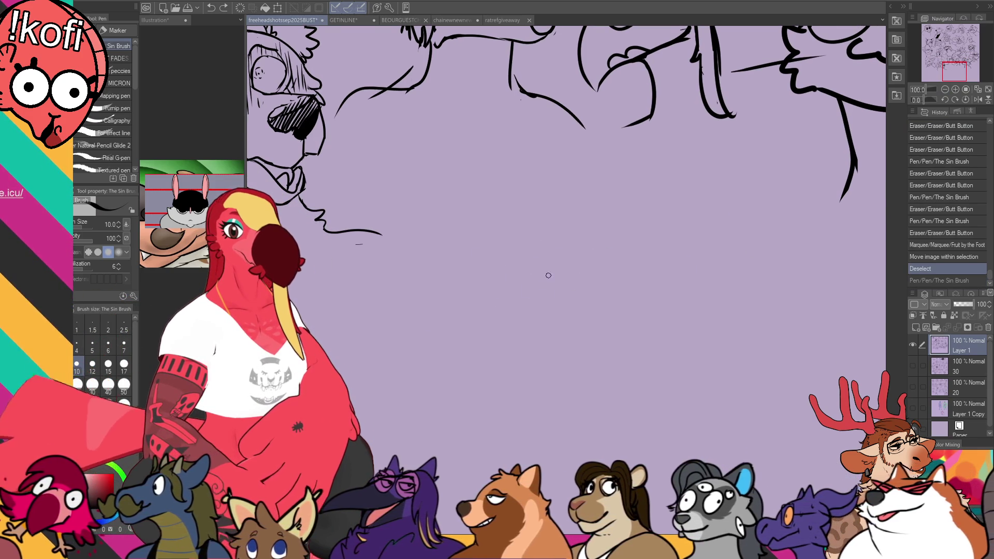
{"action": "left_click_drag", "start_coordinate": [476, 290], "coordinate": [606, 259]}
{"action": "key", "text": "ctrl+z"}
{"action": "left_click_drag", "start_coordinate": [472, 321], "coordinate": [621, 264]}
{"action": "key", "text": "ctrl+z"}
Draw the large arc outlining the new head and a thin stroke along its left side
{"action": "key", "text": "ctrl+z"}
{"action": "left_click_drag", "start_coordinate": [469, 309], "coordinate": [491, 256]}
{"action": "key", "text": "ctrl+z"}
{"action": "left_click_drag", "start_coordinate": [463, 358], "coordinate": [666, 310]}
{"action": "key", "text": "ctrl+z"}
{"action": "left_click_drag", "start_coordinate": [486, 372], "coordinate": [693, 318]}
{"action": "left_click_drag", "start_coordinate": [460, 315], "coordinate": [470, 358]}
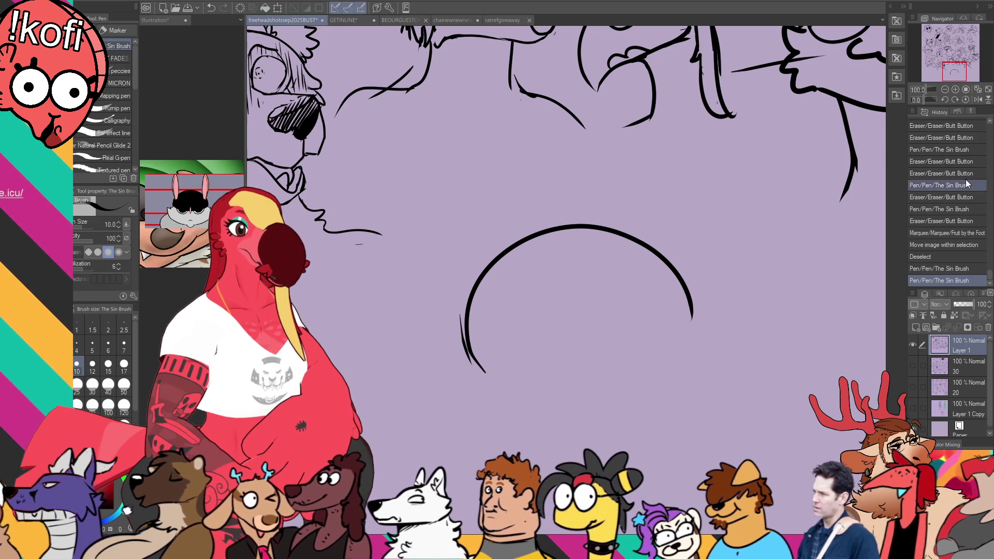
Nudge the headshot sheet view slightly and save it with the new inked arch
{"action": "left_click_drag", "start_coordinate": [759, 239], "coordinate": [734, 237]}
{"action": "key", "text": "ctrl+s"}
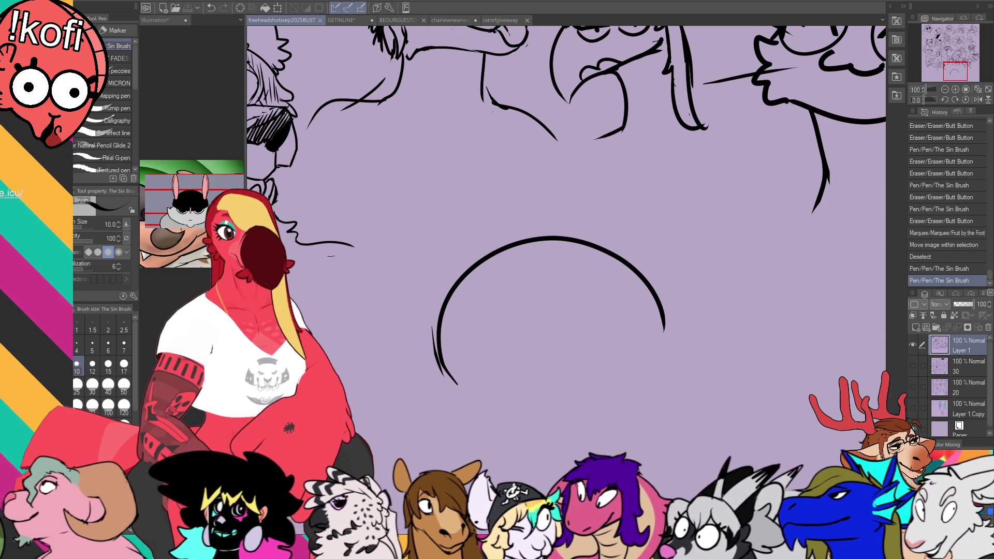
Open the pink name list as a new Illustration2 canvas, zoom in, and undo a test mark
{"action": "key", "text": "ctrl+alt+n"}
{"action": "scroll", "coordinate": [550, 210], "scroll_direction": "up", "scroll_amount": 3}
{"action": "left_click_drag", "start_coordinate": [489, 272], "coordinate": [580, 165]}
{"action": "scroll", "coordinate": [549, 210], "scroll_direction": "up", "scroll_amount": 2}
{"action": "mouse_move", "coordinate": [869, 110]}
{"action": "left_mouse_down"}
{"action": "mouse_move", "coordinate": [382, 109]}
{"action": "mouse_move", "coordinate": [502, 124]}
{"action": "left_mouse_up"}
{"action": "key", "text": "ctrl+z"}
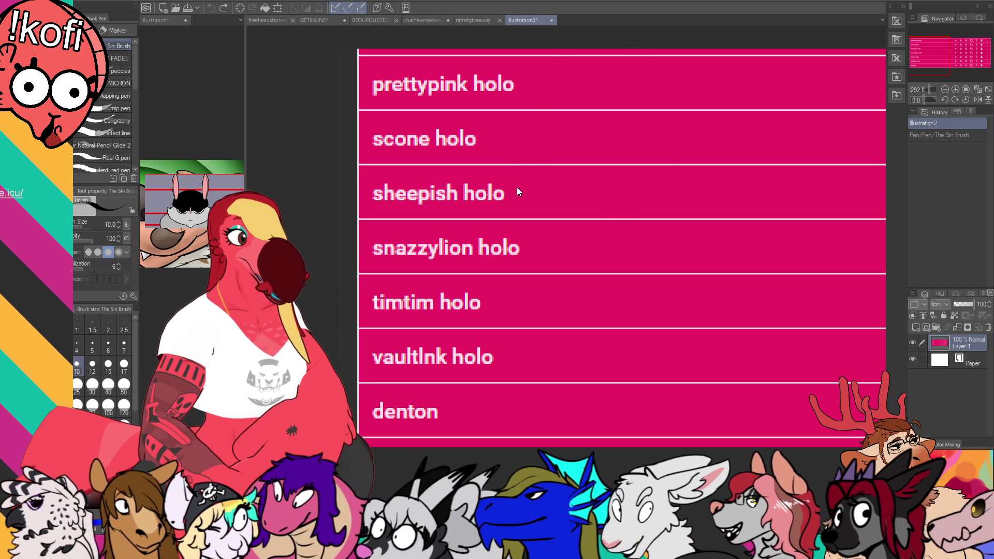
Close Illustration2 without saving and return to the freeheadshotssep2025BUST headshot sheet
{"action": "key", "text": "ctrl+w"}
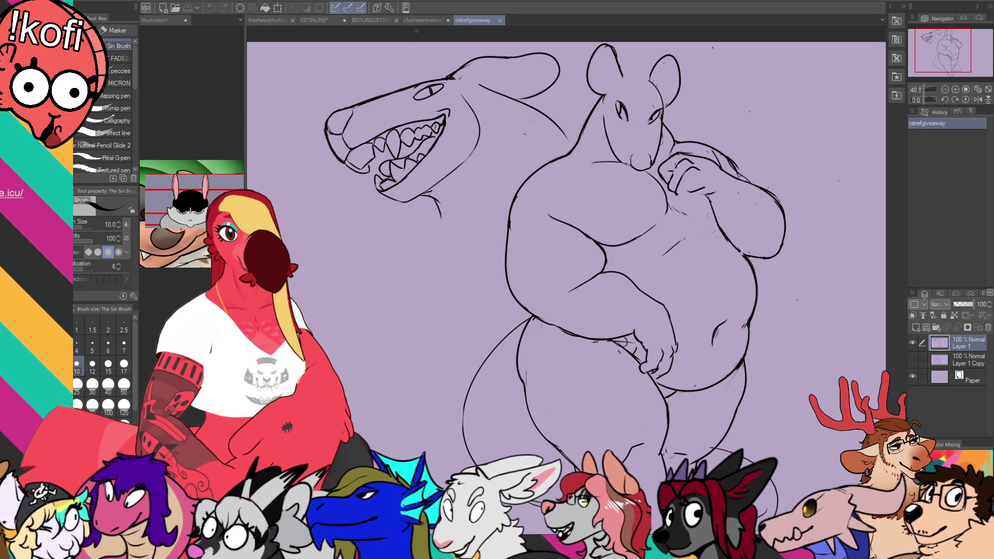
{"action": "key", "text": "ctrl+Tab"}
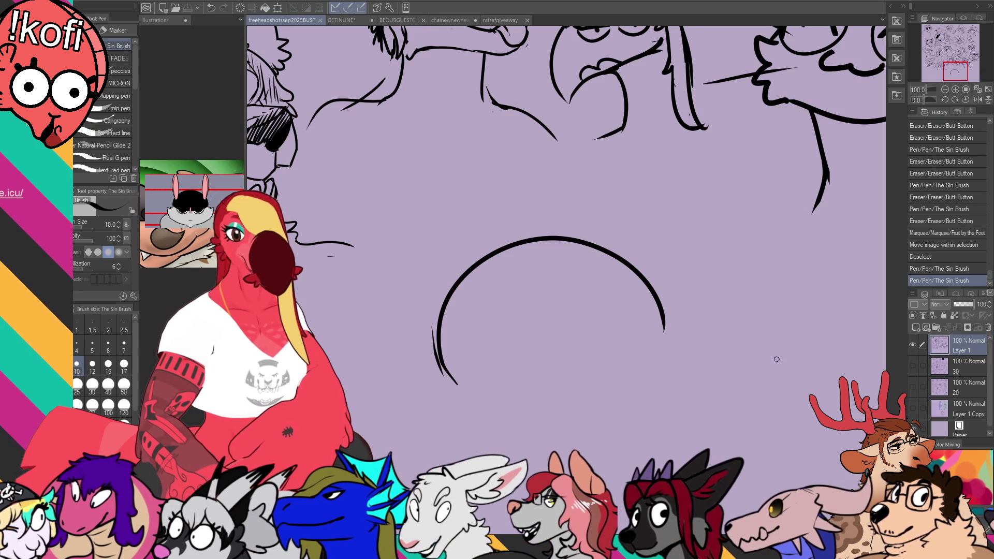
Erase the arc's lower-left end and redraw it curving downward
{"action": "key", "text": "ctrl+minus"}
{"action": "key", "text": "e"}
{"action": "left_click_drag", "start_coordinate": [515, 272], "coordinate": [526, 310]}
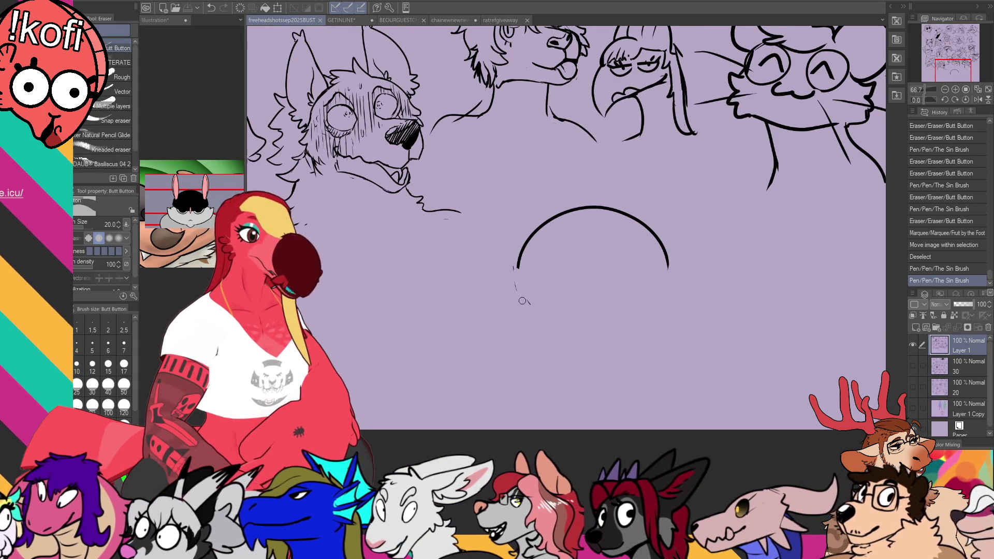
{"action": "mouse_move", "coordinate": [518, 274]}
{"action": "left_mouse_down"}
{"action": "mouse_move", "coordinate": [520, 258]}
{"action": "mouse_move", "coordinate": [517, 267]}
{"action": "left_mouse_up"}
{"action": "key", "text": "p"}
{"action": "key", "text": "e"}
{"action": "scroll", "coordinate": [544, 256], "scroll_direction": "down", "scroll_amount": 1}
{"action": "left_click", "coordinate": [519, 270]}
{"action": "key", "text": "p"}
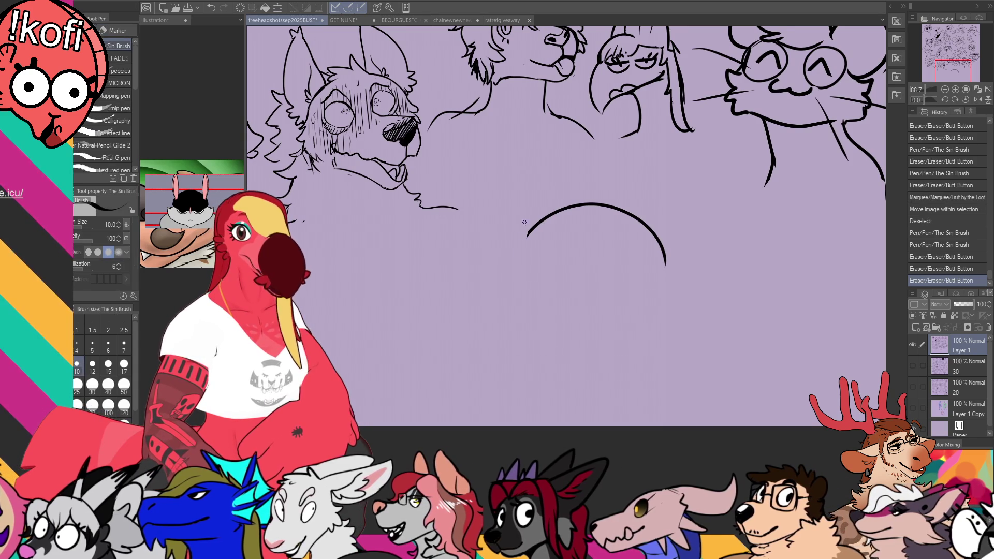
{"action": "left_click_drag", "start_coordinate": [527, 236], "coordinate": [536, 318]}
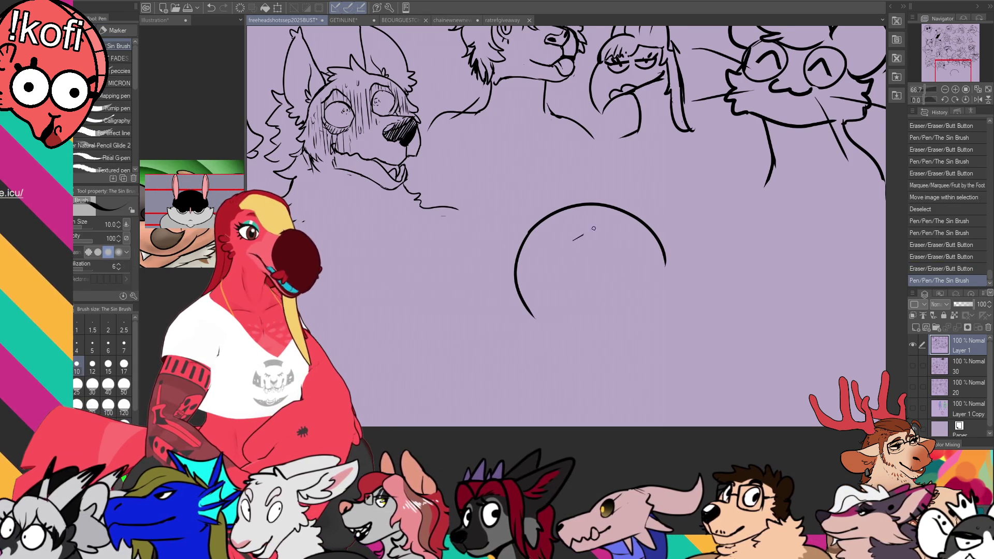
Sketch a wider, lower loop beside the arc, then undo the recent sketch strokes
{"action": "mouse_move", "coordinate": [622, 266]}
{"action": "left_mouse_down"}
{"action": "mouse_move", "coordinate": [613, 224]}
{"action": "mouse_move", "coordinate": [676, 273]}
{"action": "left_mouse_up"}
{"action": "left_click", "coordinate": [625, 268]}
{"action": "key", "text": "ctrl+z"}
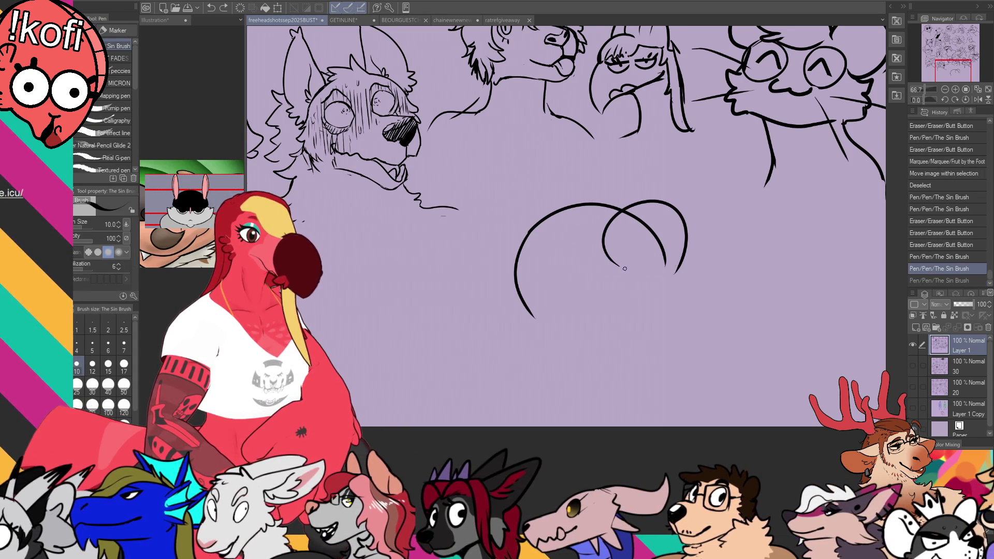
{"action": "key", "text": "ctrl+z"}
{"action": "mouse_move", "coordinate": [601, 239]}
{"action": "left_mouse_down"}
{"action": "mouse_move", "coordinate": [655, 290]}
{"action": "mouse_move", "coordinate": [640, 286]}
{"action": "mouse_move", "coordinate": [675, 280]}
{"action": "left_mouse_up"}
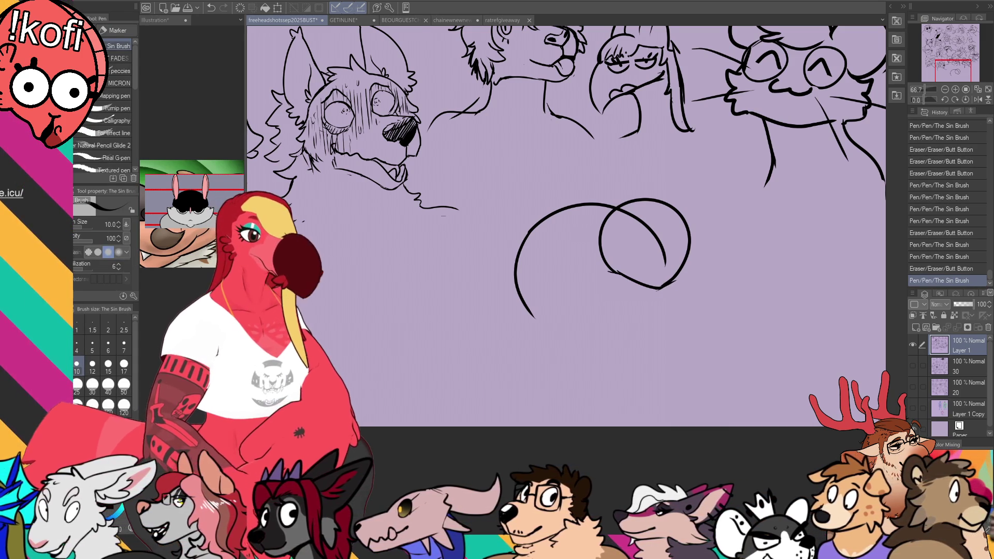
{"action": "key", "text": "ctrl+z"}
{"action": "key", "text": "ctrl+z"}
{"action": "key", "text": "ctrl+z"}
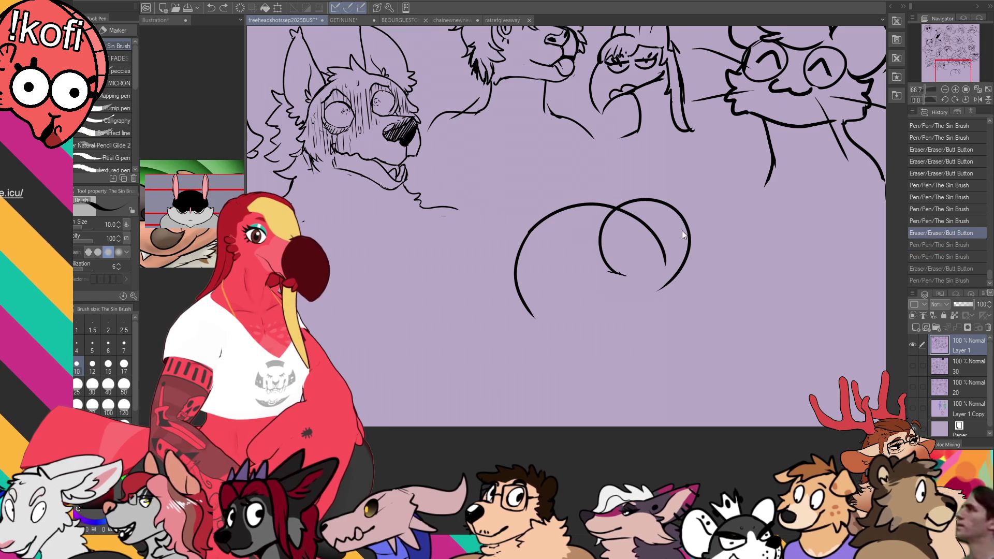
Redraw the wolf head's left arc, extend both ends downward, and outline the left eye
{"action": "mouse_move", "coordinate": [534, 226]}
{"action": "left_mouse_down"}
{"action": "mouse_move", "coordinate": [524, 236]}
{"action": "mouse_move", "coordinate": [511, 332]}
{"action": "left_mouse_up"}
{"action": "key", "text": "ctrl+z"}
{"action": "mouse_move", "coordinate": [534, 226]}
{"action": "left_mouse_down"}
{"action": "mouse_move", "coordinate": [506, 277]}
{"action": "mouse_move", "coordinate": [544, 336]}
{"action": "left_mouse_up"}
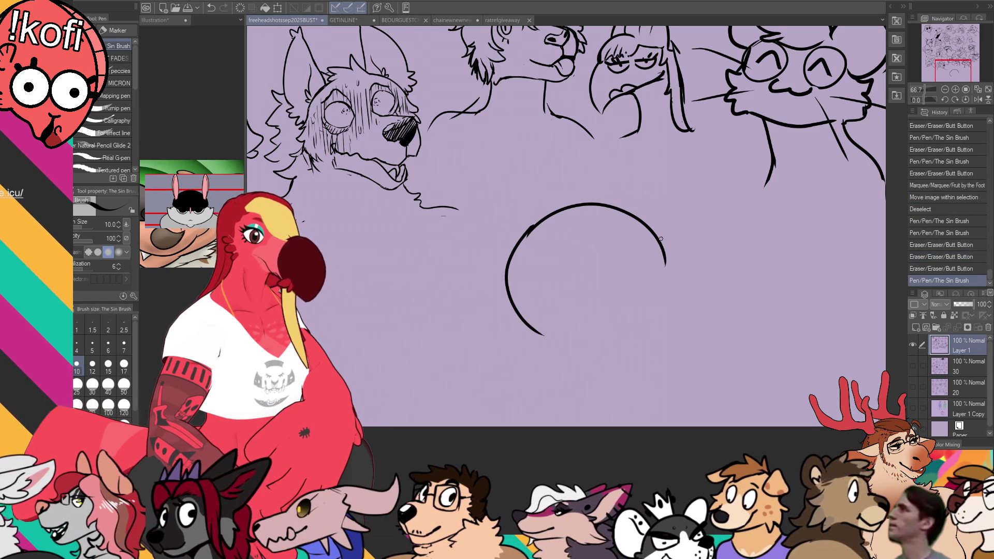
{"action": "left_click_drag", "start_coordinate": [665, 262], "coordinate": [667, 277]}
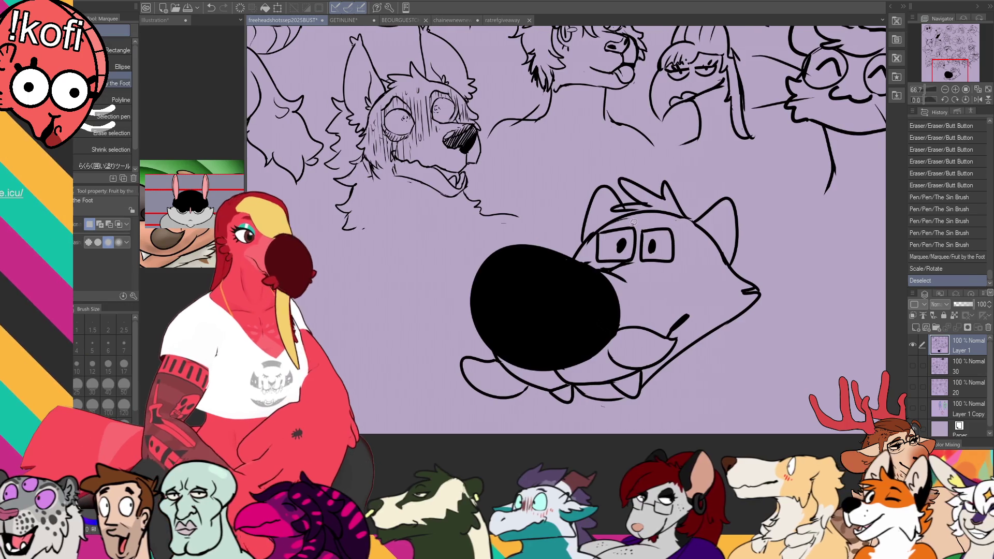
{"action": "mouse_move", "coordinate": [637, 222]}
{"action": "left_mouse_down"}
{"action": "mouse_move", "coordinate": [592, 236]}
{"action": "mouse_move", "coordinate": [602, 261]}
{"action": "mouse_move", "coordinate": [639, 256]}
{"action": "mouse_move", "coordinate": [638, 223]}
{"action": "left_mouse_up"}
Nudge the selected left eye slightly up and right, then deselect
{"action": "key", "text": "k"}
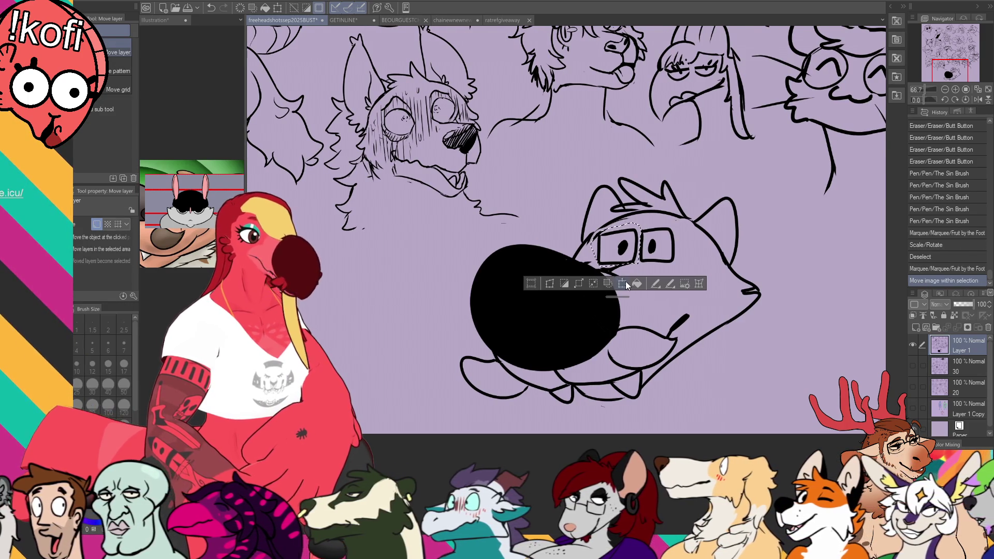
{"action": "key", "text": "ctrl+t"}
{"action": "left_click_drag", "start_coordinate": [640, 259], "coordinate": [641, 257]}
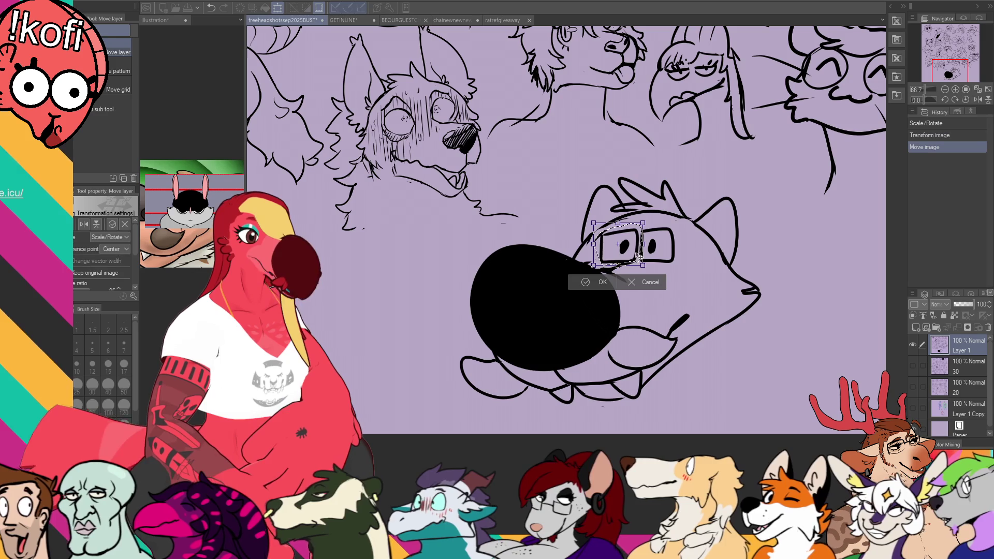
{"action": "key", "text": "Return"}
{"action": "key", "text": "ctrl+d"}
Redraw the pupils in both eyes with the pen
{"action": "key", "text": "p"}
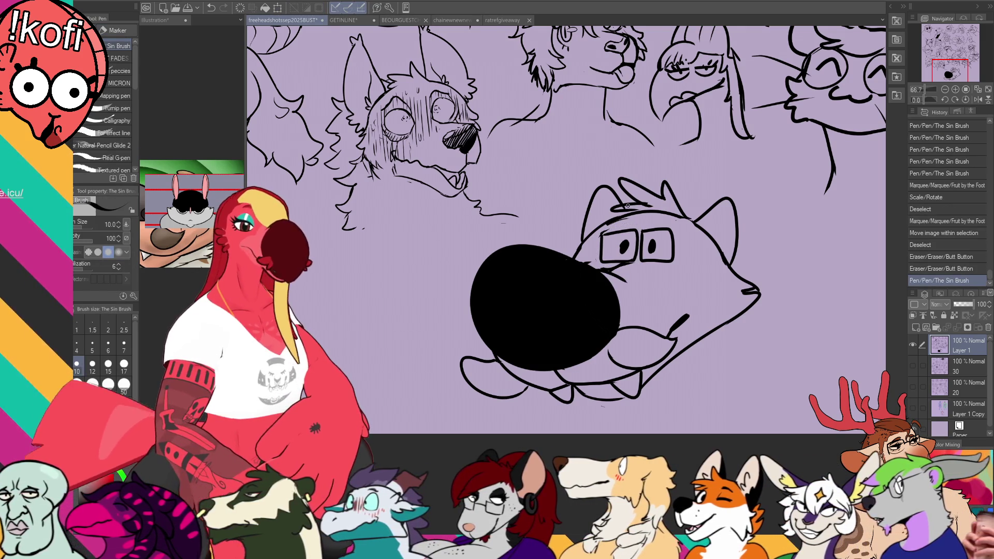
{"action": "left_click_drag", "start_coordinate": [621, 242], "coordinate": [649, 250]}
{"action": "key", "text": "ctrl+z"}
{"action": "left_click_drag", "start_coordinate": [589, 239], "coordinate": [576, 210]}
Erase a white shine highlight into the black nose
{"action": "key", "text": "e"}
{"action": "left_click_drag", "start_coordinate": [471, 259], "coordinate": [525, 224]}
{"action": "key", "text": "ctrl+z"}
{"action": "left_click_drag", "start_coordinate": [473, 258], "coordinate": [522, 234]}
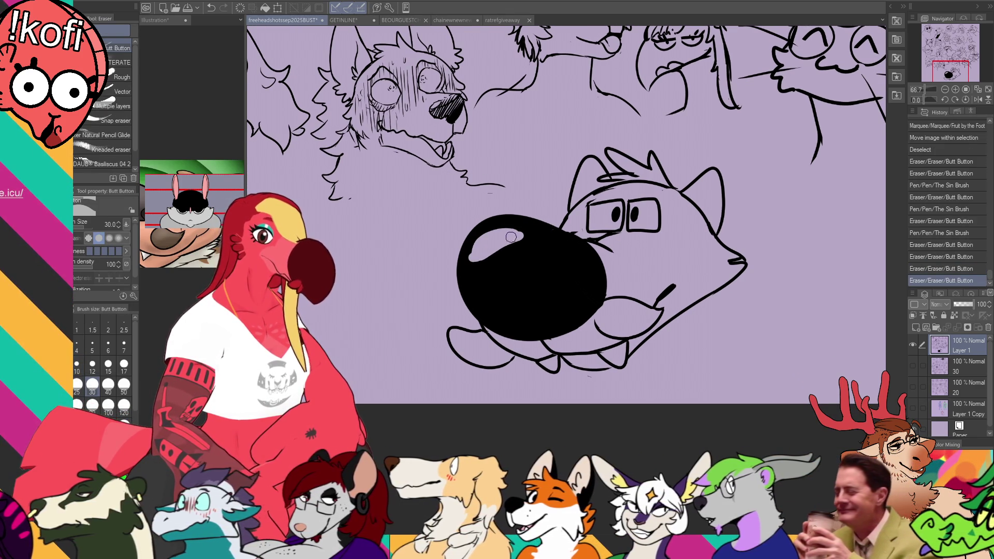
Touch up the line art near the ear, mouth corner and snout tip
{"action": "left_click_drag", "start_coordinate": [706, 223], "coordinate": [707, 212]}
{"action": "key", "text": "p"}
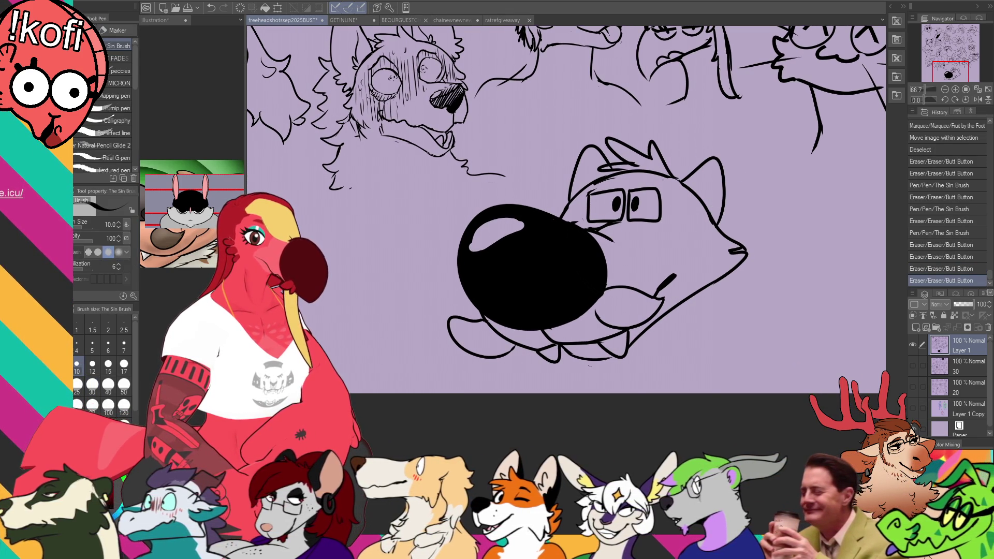
{"action": "left_click_drag", "start_coordinate": [820, 145], "coordinate": [826, 151]}
{"action": "left_click_drag", "start_coordinate": [596, 171], "coordinate": [607, 172]}
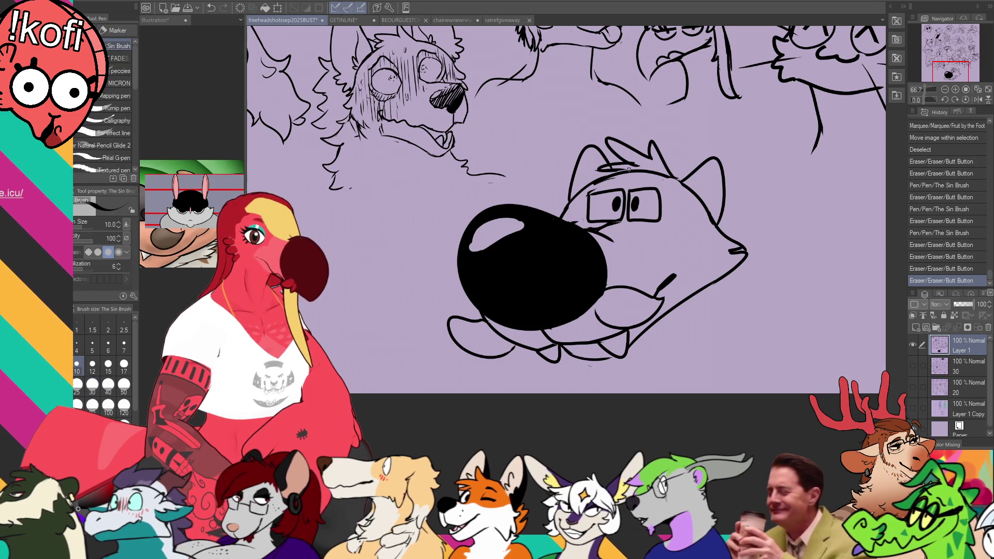
{"action": "left_click_drag", "start_coordinate": [654, 299], "coordinate": [663, 303]}
{"action": "left_click_drag", "start_coordinate": [656, 302], "coordinate": [665, 298]}
{"action": "left_click_drag", "start_coordinate": [742, 249], "coordinate": [731, 339]}
Add fur squiggles under the wolf's chin and save the sketch
{"action": "left_click_drag", "start_coordinate": [521, 352], "coordinate": [550, 380]}
{"action": "left_click_drag", "start_coordinate": [706, 317], "coordinate": [679, 333]}
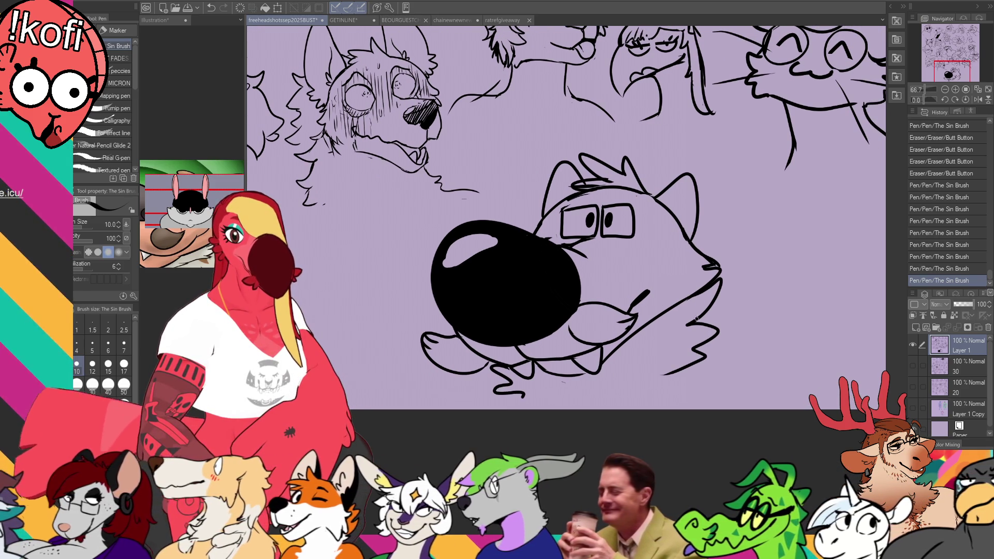
{"action": "key", "text": "ctrl+s"}
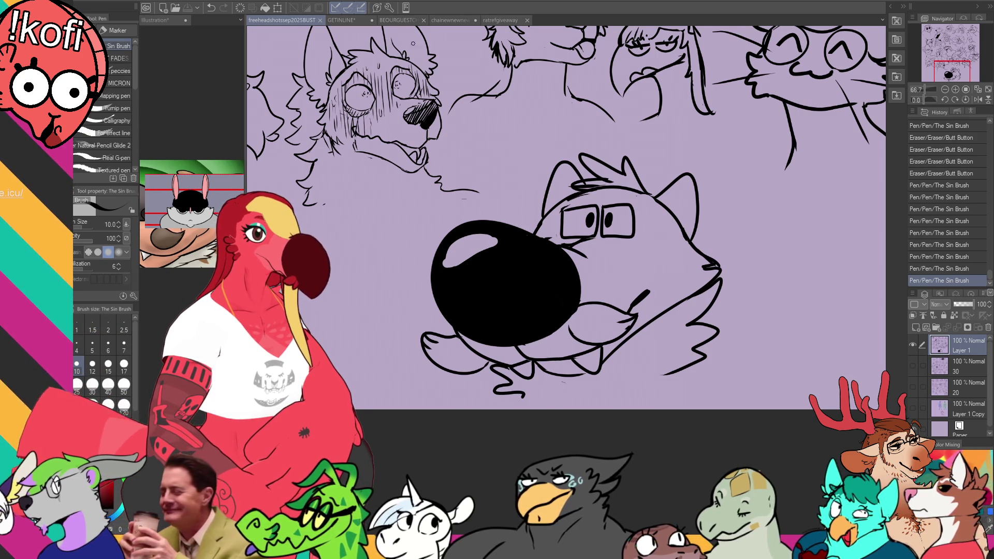
Switch to the GETINLINE banner and drag the name list text further left
{"action": "left_click", "coordinate": [352, 20]}
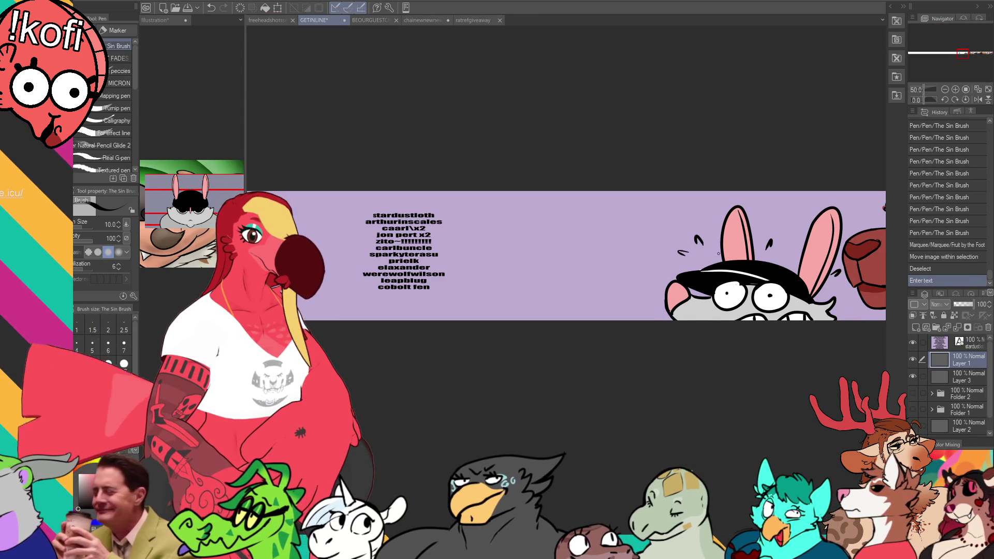
{"action": "key", "text": "t"}
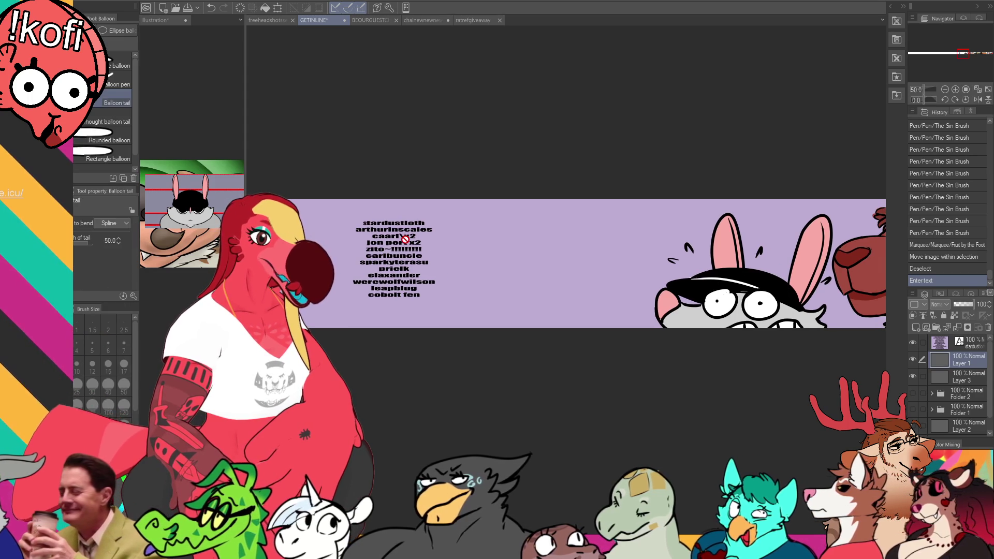
{"action": "left_click", "coordinate": [421, 221]}
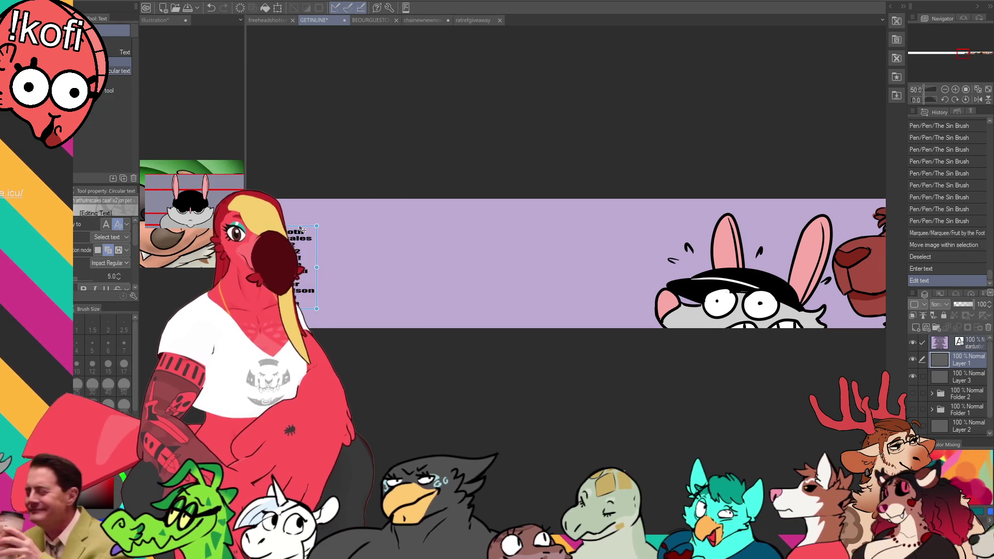
{"action": "left_click_drag", "start_coordinate": [564, 269], "coordinate": [696, 266]}
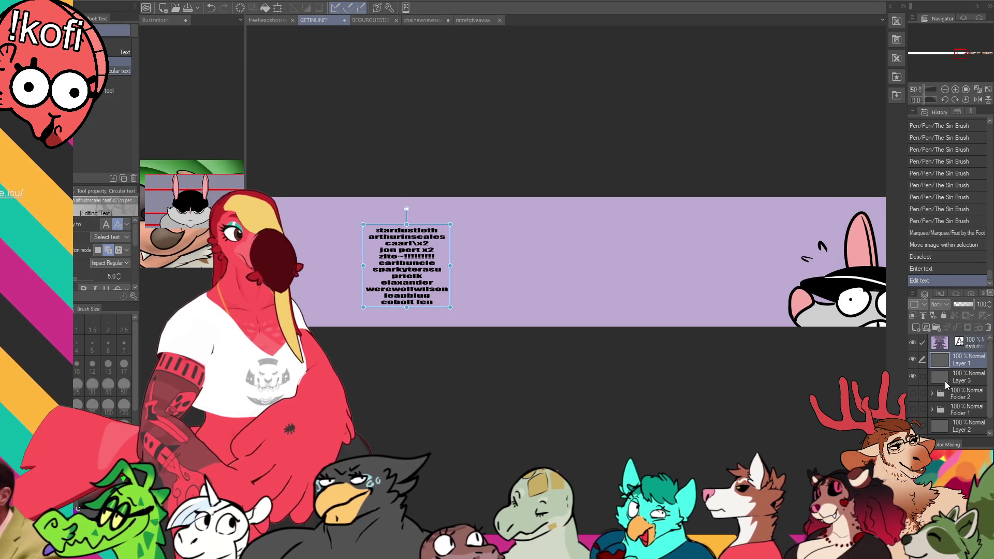
{"action": "left_click", "coordinate": [951, 365]}
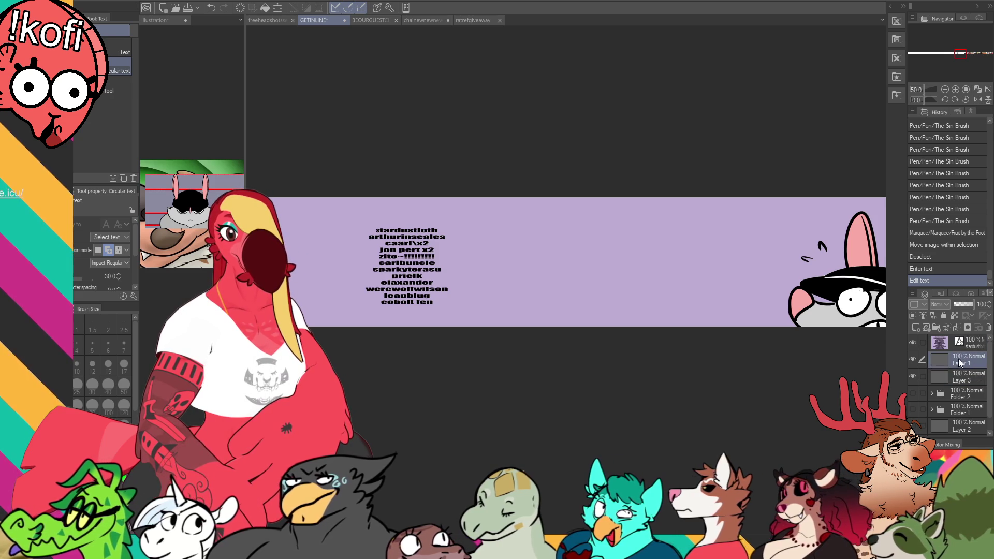
Sketch the new head's outline and tuft beside the rabbit, undoing trial strokes
{"action": "key", "text": "p"}
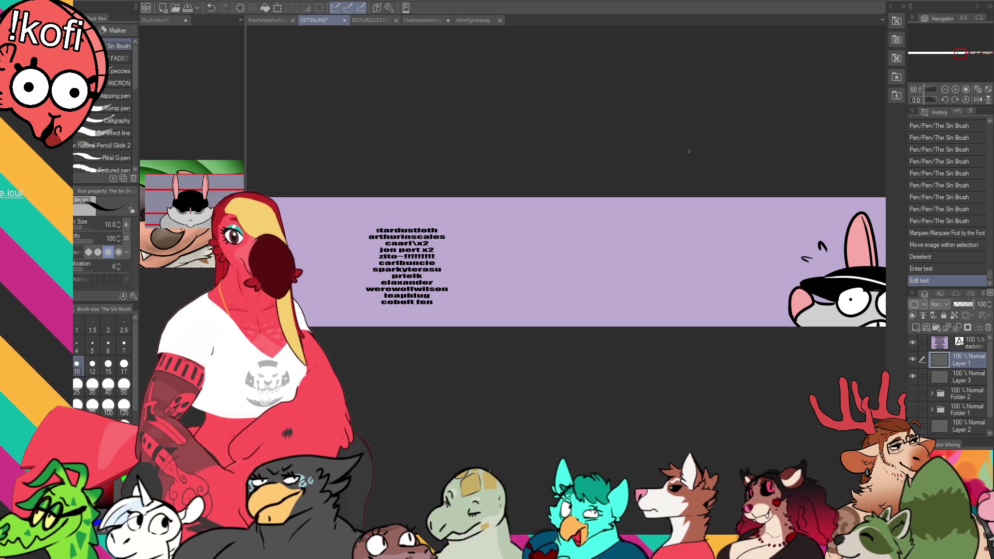
{"action": "left_click_drag", "start_coordinate": [667, 198], "coordinate": [675, 195]}
{"action": "mouse_move", "coordinate": [662, 274]}
{"action": "left_mouse_down"}
{"action": "mouse_move", "coordinate": [751, 206]}
{"action": "mouse_move", "coordinate": [751, 193]}
{"action": "left_mouse_up"}
{"action": "key", "text": "ctrl+z"}
{"action": "key", "text": "ctrl+z"}
{"action": "mouse_move", "coordinate": [756, 287]}
{"action": "left_mouse_down"}
{"action": "mouse_move", "coordinate": [718, 287]}
{"action": "mouse_move", "coordinate": [771, 290]}
{"action": "mouse_move", "coordinate": [675, 321]}
{"action": "left_mouse_up"}
{"action": "key", "text": "ctrl+z"}
{"action": "key", "text": "ctrl+z"}
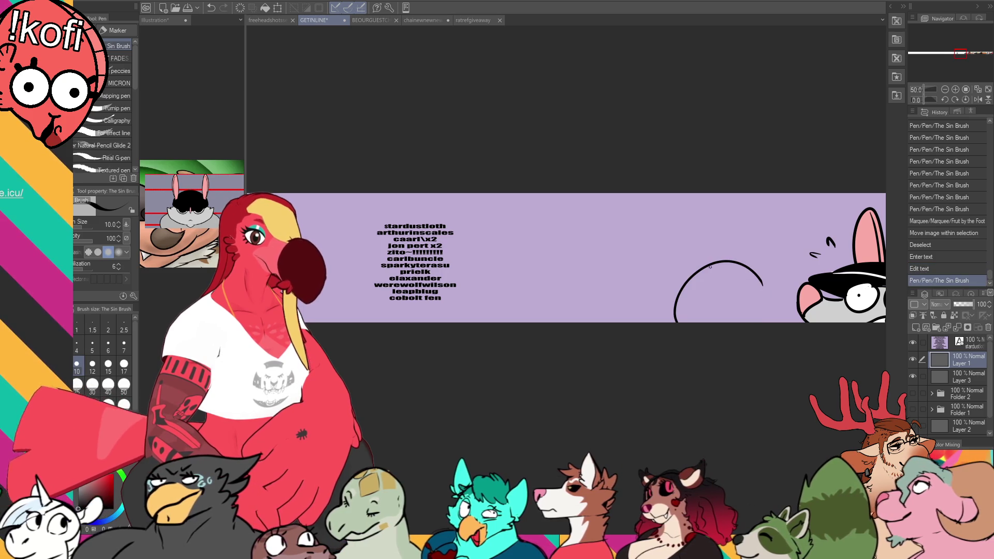
{"action": "mouse_move", "coordinate": [720, 259]}
{"action": "left_mouse_down"}
{"action": "mouse_move", "coordinate": [684, 222]}
{"action": "mouse_move", "coordinate": [712, 248]}
{"action": "mouse_move", "coordinate": [700, 220]}
{"action": "mouse_move", "coordinate": [712, 249]}
{"action": "mouse_move", "coordinate": [717, 210]}
{"action": "mouse_move", "coordinate": [708, 208]}
{"action": "mouse_move", "coordinate": [684, 257]}
{"action": "mouse_move", "coordinate": [687, 274]}
{"action": "left_mouse_up"}
{"action": "key", "text": "ctrl+z"}
{"action": "key", "text": "ctrl+z"}
{"action": "key", "text": "ctrl+z"}
{"action": "mouse_move", "coordinate": [702, 217]}
{"action": "left_mouse_down"}
{"action": "mouse_move", "coordinate": [685, 238]}
{"action": "mouse_move", "coordinate": [688, 284]}
{"action": "left_mouse_up"}
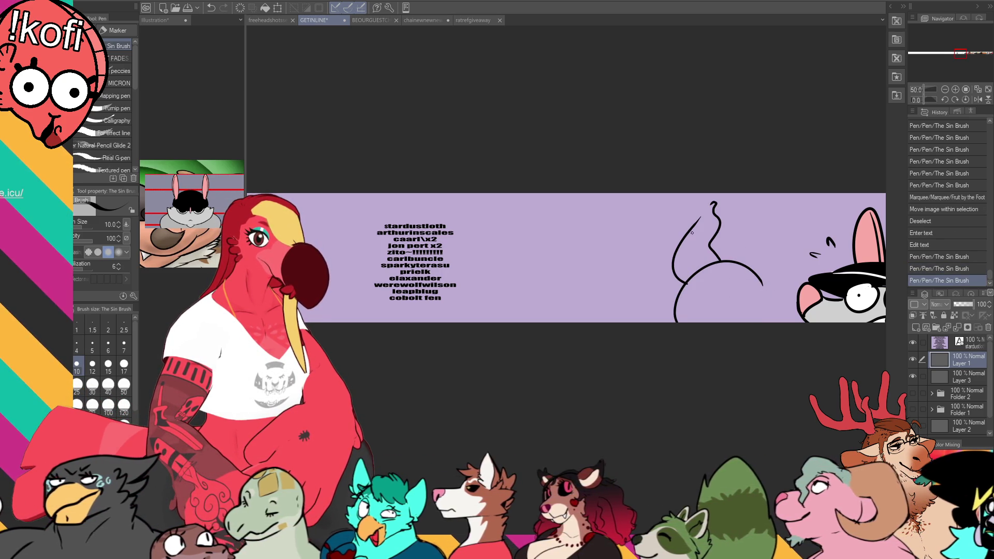
{"action": "left_click_drag", "start_coordinate": [686, 235], "coordinate": [697, 222]}
{"action": "mouse_move", "coordinate": [763, 280]}
{"action": "left_mouse_down"}
{"action": "mouse_move", "coordinate": [783, 252]}
{"action": "mouse_move", "coordinate": [750, 266]}
{"action": "left_mouse_up"}
{"action": "key", "text": "ctrl+z"}
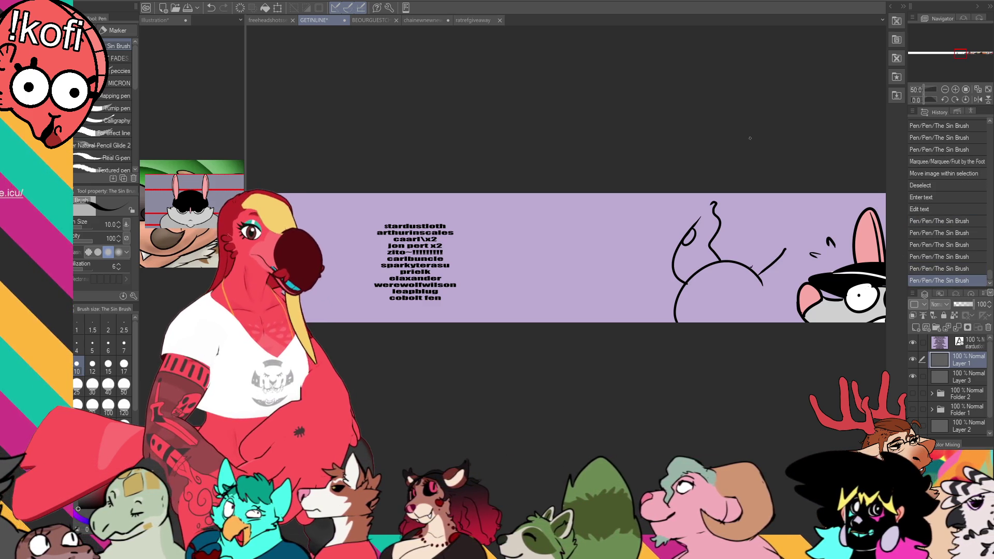
Draw the new head's eyes and fill both solid black
{"action": "mouse_move", "coordinate": [683, 296]}
{"action": "left_mouse_down"}
{"action": "mouse_move", "coordinate": [742, 296]}
{"action": "mouse_move", "coordinate": [699, 280]}
{"action": "mouse_move", "coordinate": [721, 312]}
{"action": "mouse_move", "coordinate": [692, 301]}
{"action": "mouse_move", "coordinate": [727, 299]}
{"action": "mouse_move", "coordinate": [692, 287]}
{"action": "left_mouse_up"}
{"action": "key", "text": "ctrl+z"}
{"action": "key", "text": "g"}
{"action": "left_click", "coordinate": [694, 298]}
{"action": "left_click", "coordinate": [732, 303]}
{"action": "key", "text": "p"}
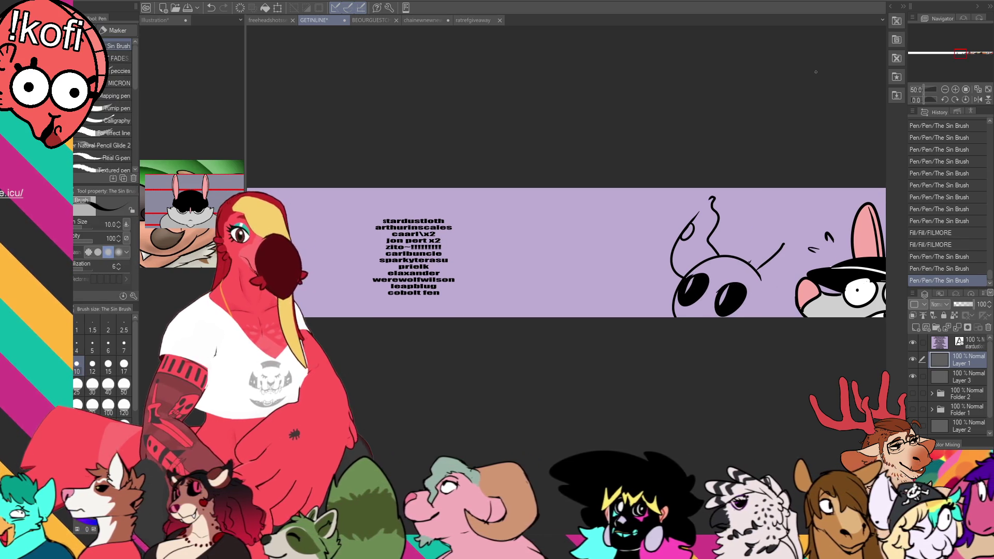
Erase the stray line near the horn and redraw a curved line on the head's left
{"action": "left_click_drag", "start_coordinate": [785, 182], "coordinate": [771, 165]}
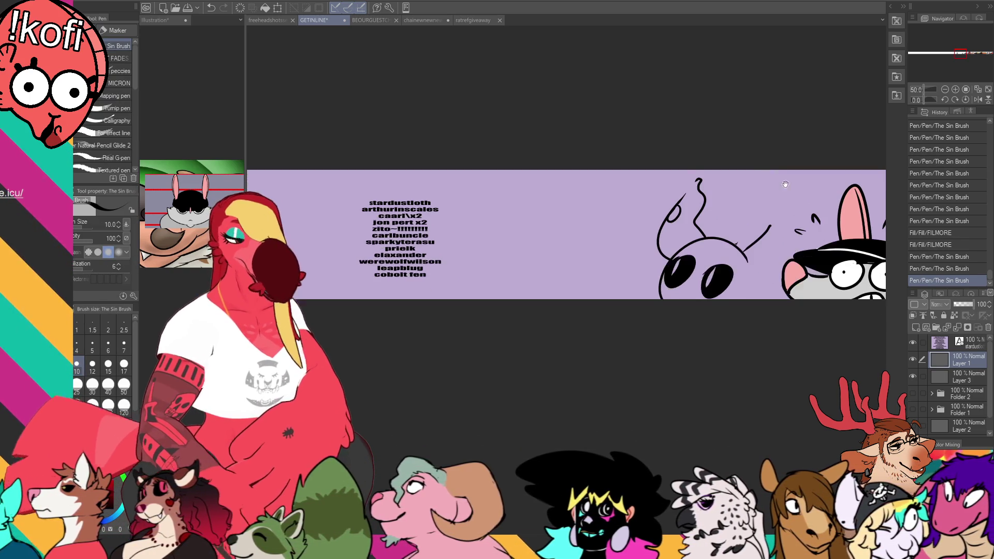
{"action": "key", "text": "e"}
{"action": "mouse_move", "coordinate": [745, 254]}
{"action": "left_mouse_down"}
{"action": "mouse_move", "coordinate": [770, 228]}
{"action": "mouse_move", "coordinate": [712, 243]}
{"action": "mouse_move", "coordinate": [713, 222]}
{"action": "left_mouse_up"}
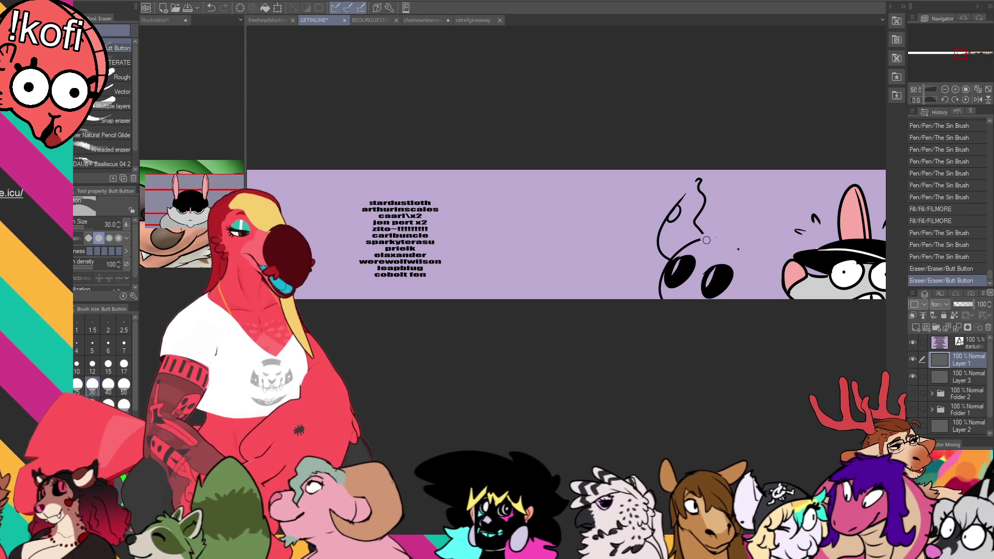
{"action": "key", "text": "p"}
{"action": "mouse_move", "coordinate": [718, 236]}
{"action": "left_mouse_down"}
{"action": "mouse_move", "coordinate": [697, 244]}
{"action": "mouse_move", "coordinate": [732, 215]}
{"action": "mouse_move", "coordinate": [712, 210]}
{"action": "left_mouse_up"}
{"action": "key", "text": "ctrl+z"}
{"action": "key", "text": "ctrl+z"}
{"action": "key", "text": "ctrl+z"}
{"action": "mouse_move", "coordinate": [748, 241]}
{"action": "left_mouse_down"}
{"action": "mouse_move", "coordinate": [702, 210]}
{"action": "mouse_move", "coordinate": [673, 232]}
{"action": "mouse_move", "coordinate": [632, 239]}
{"action": "left_mouse_up"}
{"action": "key", "text": "ctrl+z"}
{"action": "key", "text": "ctrl+z"}
{"action": "left_click_drag", "start_coordinate": [632, 239], "coordinate": [640, 297]}
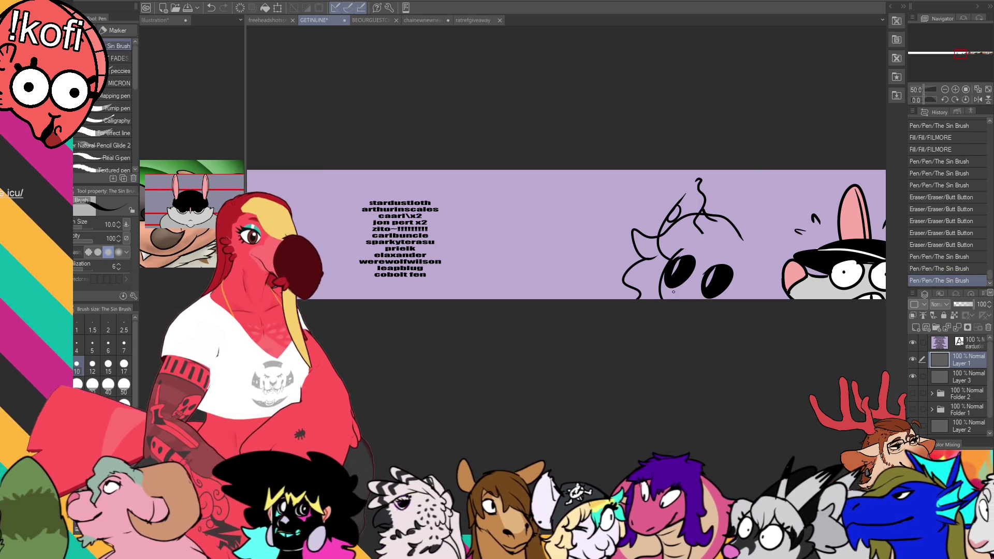
Add strokes to the right head outline, erase stray lines, and lasso the new head
{"action": "left_click_drag", "start_coordinate": [800, 184], "coordinate": [720, 194]}
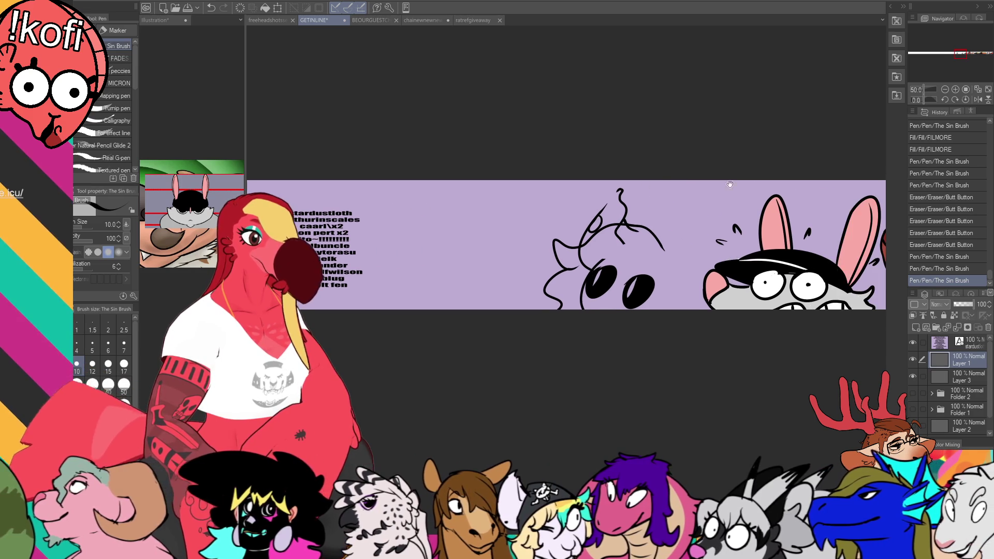
{"action": "mouse_move", "coordinate": [664, 256]}
{"action": "left_mouse_down"}
{"action": "mouse_move", "coordinate": [689, 233]}
{"action": "mouse_move", "coordinate": [692, 199]}
{"action": "mouse_move", "coordinate": [704, 238]}
{"action": "left_mouse_up"}
{"action": "key", "text": "ctrl+z"}
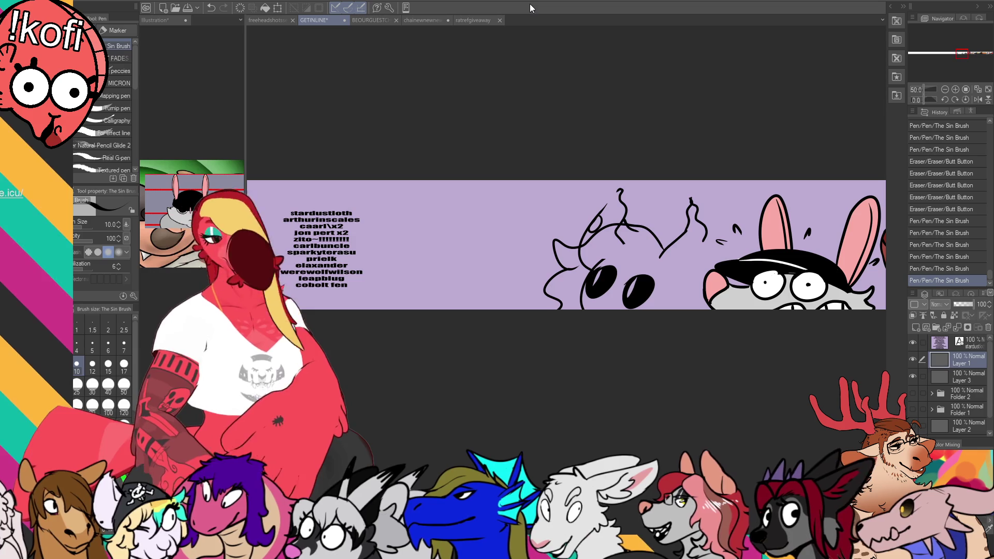
{"action": "key", "text": "ctrl+z"}
{"action": "left_click_drag", "start_coordinate": [704, 241], "coordinate": [676, 309]}
{"action": "key", "text": "e"}
{"action": "left_click_drag", "start_coordinate": [579, 274], "coordinate": [596, 264]}
{"action": "mouse_move", "coordinate": [585, 263]}
{"action": "left_mouse_down"}
{"action": "mouse_move", "coordinate": [570, 278]}
{"action": "mouse_move", "coordinate": [612, 233]}
{"action": "mouse_move", "coordinate": [625, 239]}
{"action": "left_mouse_up"}
{"action": "key", "text": "p"}
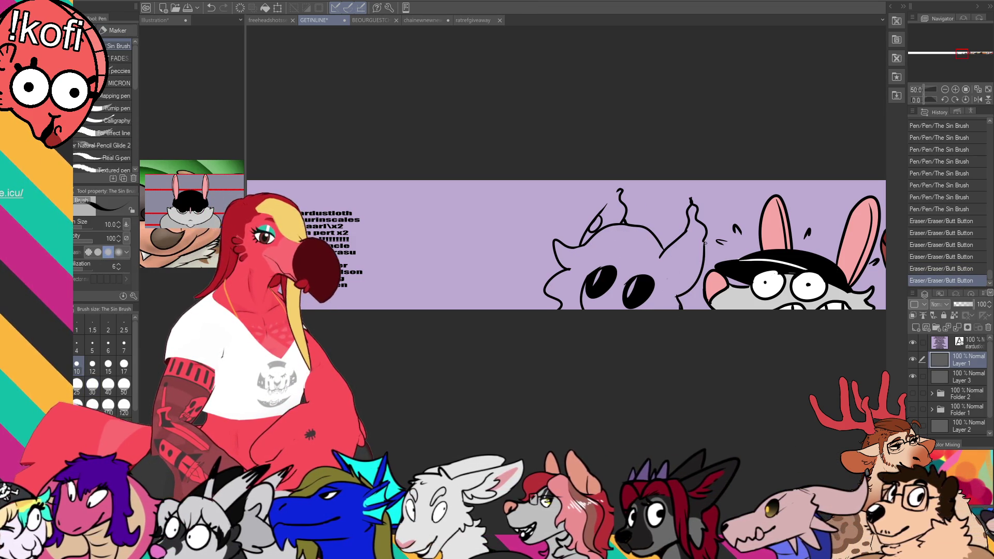
{"action": "key", "text": "m"}
{"action": "mouse_move", "coordinate": [690, 295]}
{"action": "left_mouse_down"}
{"action": "mouse_move", "coordinate": [703, 158]}
{"action": "mouse_move", "coordinate": [714, 264]}
{"action": "mouse_move", "coordinate": [695, 294]}
{"action": "left_mouse_up"}
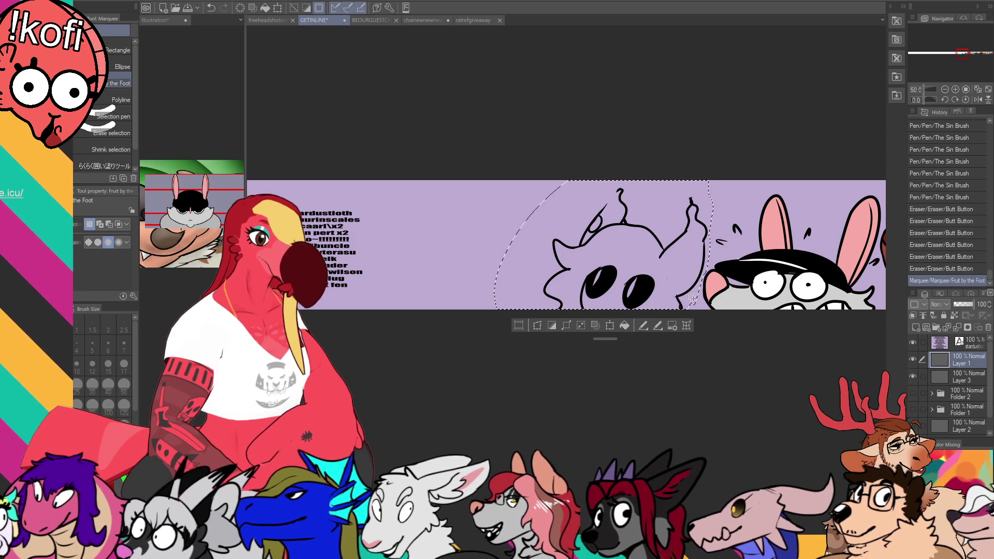
Shift the selected head slightly right and resize it, then deselect
{"action": "left_click", "coordinate": [610, 325]}
{"action": "left_click_drag", "start_coordinate": [572, 247], "coordinate": [584, 250]}
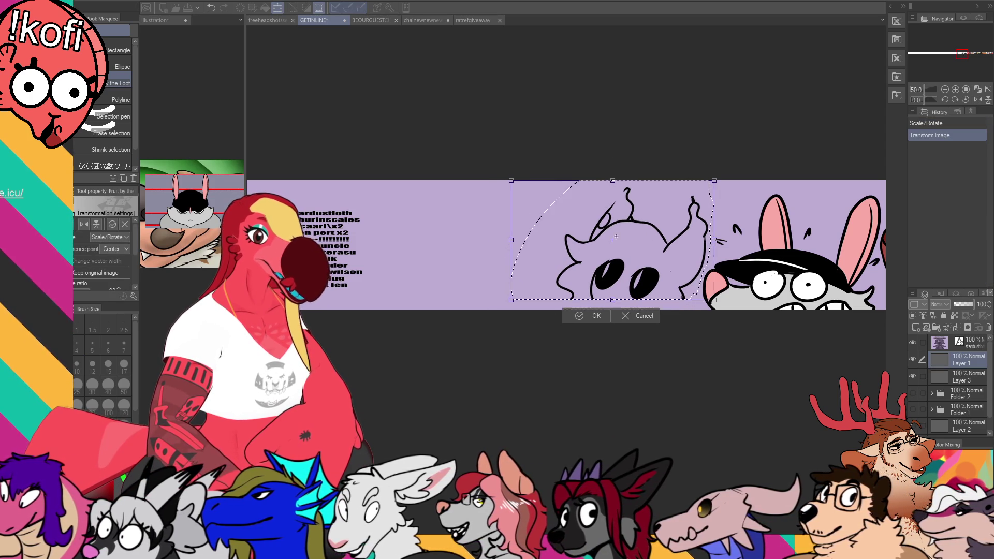
{"action": "left_click_drag", "start_coordinate": [714, 299], "coordinate": [710, 286]}
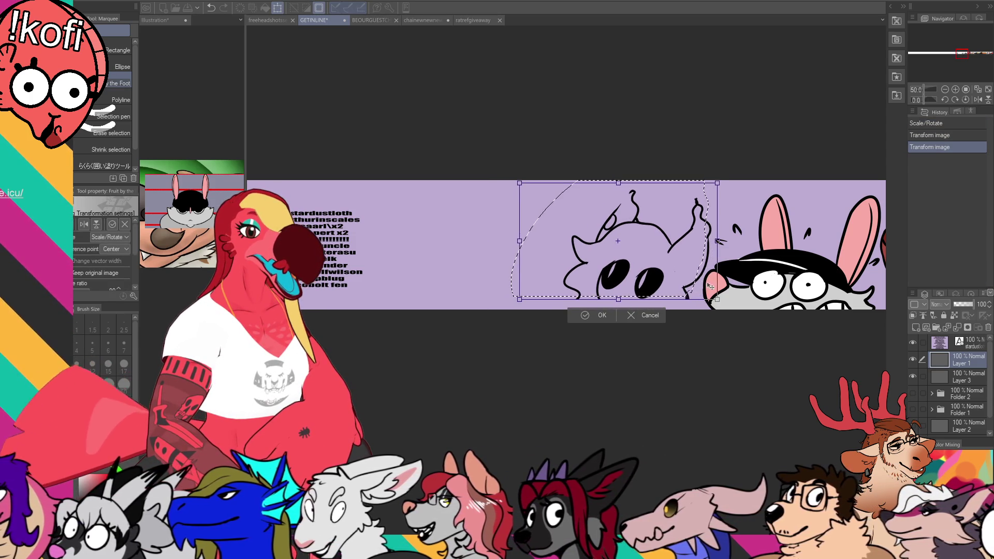
{"action": "key", "text": "Return"}
{"action": "key", "text": "ctrl+d"}
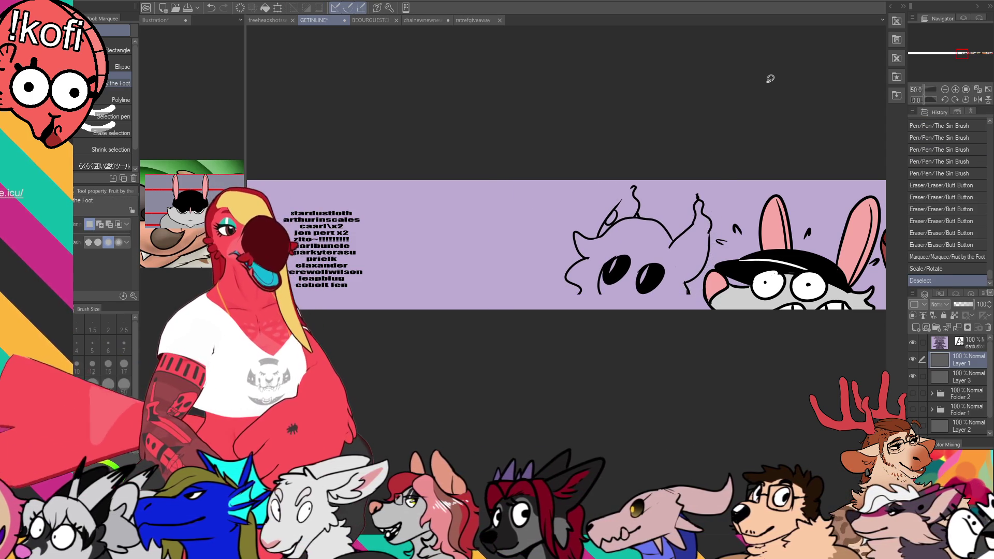
Erase the left ear line and redraw it as a simpler pointed tip
{"action": "scroll", "coordinate": [683, 192], "scroll_direction": "down", "scroll_amount": 1}
{"action": "key", "text": "e"}
{"action": "mouse_move", "coordinate": [621, 198]}
{"action": "left_mouse_down"}
{"action": "mouse_move", "coordinate": [614, 210]}
{"action": "mouse_move", "coordinate": [635, 180]}
{"action": "left_mouse_up"}
{"action": "scroll", "coordinate": [698, 183], "scroll_direction": "down", "scroll_amount": 1}
{"action": "key", "text": "p"}
{"action": "left_click_drag", "start_coordinate": [698, 183], "coordinate": [697, 195]}
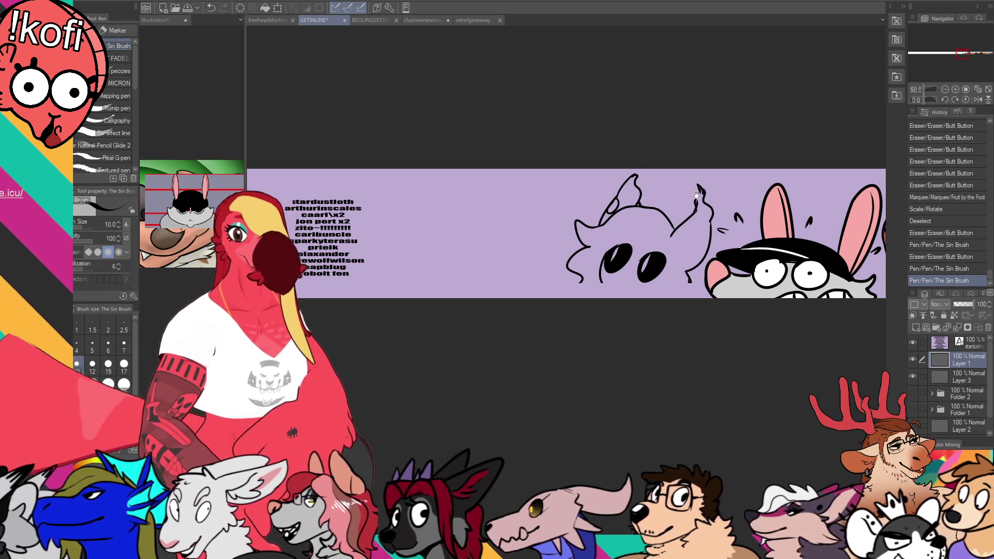
{"action": "scroll", "coordinate": [697, 192], "scroll_direction": "down", "scroll_amount": 1}
{"action": "scroll", "coordinate": [673, 203], "scroll_direction": "down", "scroll_amount": 1}
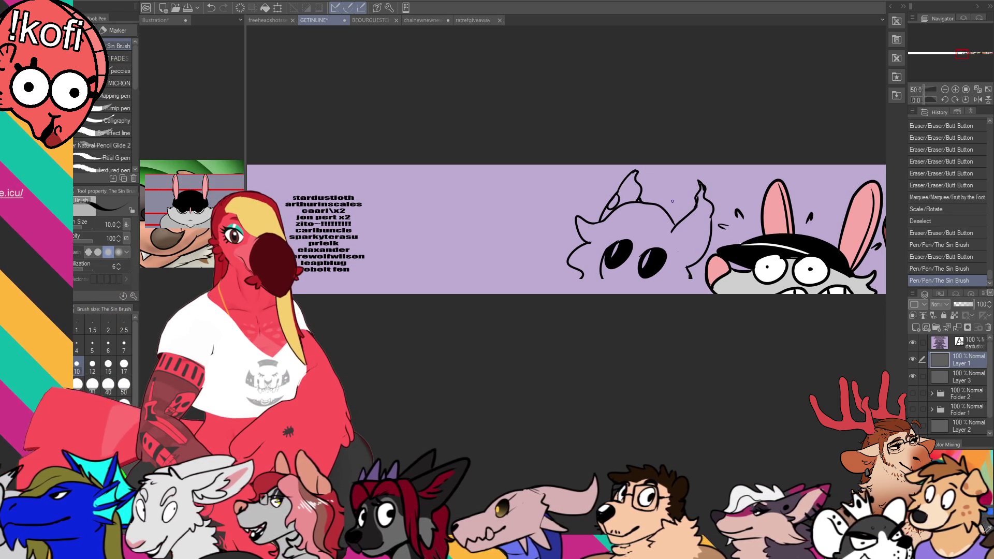
{"action": "scroll", "coordinate": [660, 200], "scroll_direction": "up", "scroll_amount": 1}
{"action": "key", "text": "e"}
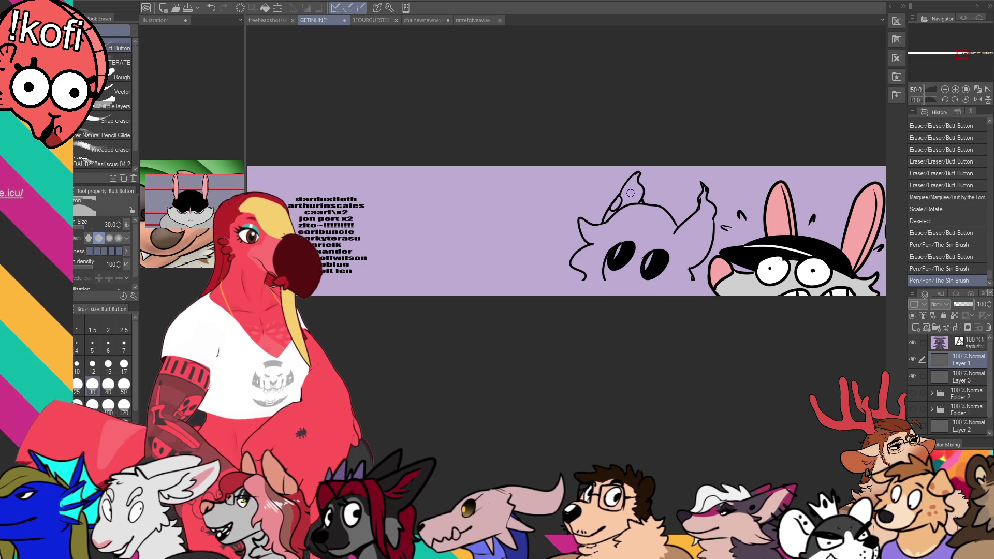
{"action": "left_click_drag", "start_coordinate": [617, 198], "coordinate": [602, 212]}
{"action": "key", "text": "p"}
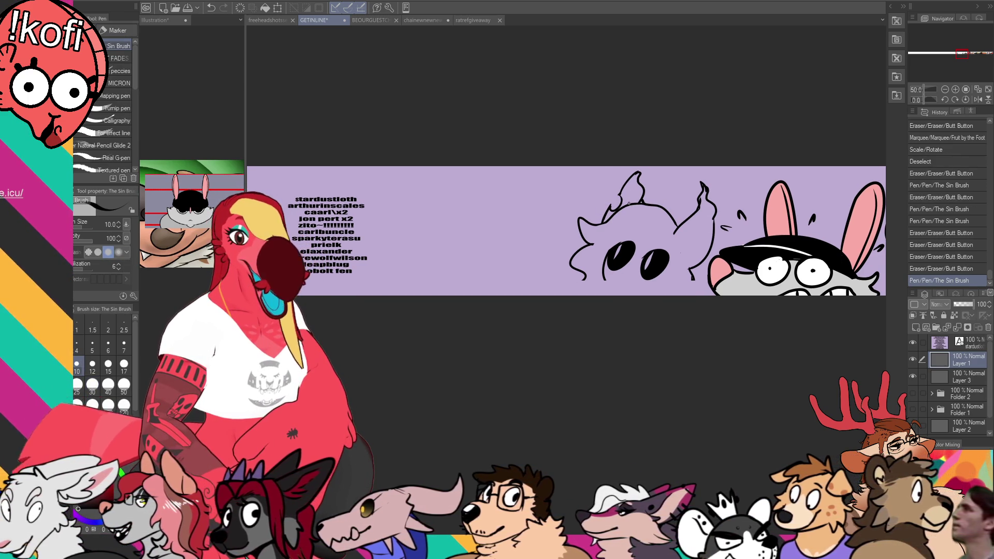
Erase and redraw the right ear line of the new head
{"action": "key", "text": "e"}
{"action": "left_click_drag", "start_coordinate": [686, 218], "coordinate": [680, 224]}
{"action": "left_click_drag", "start_coordinate": [681, 224], "coordinate": [685, 241]}
{"action": "key", "text": "p"}
{"action": "key", "text": "e"}
{"action": "key", "text": "p"}
{"action": "key", "text": "e"}
{"action": "key", "text": "p"}
{"action": "key", "text": "ctrl+z"}
{"action": "key", "text": "ctrl+y"}
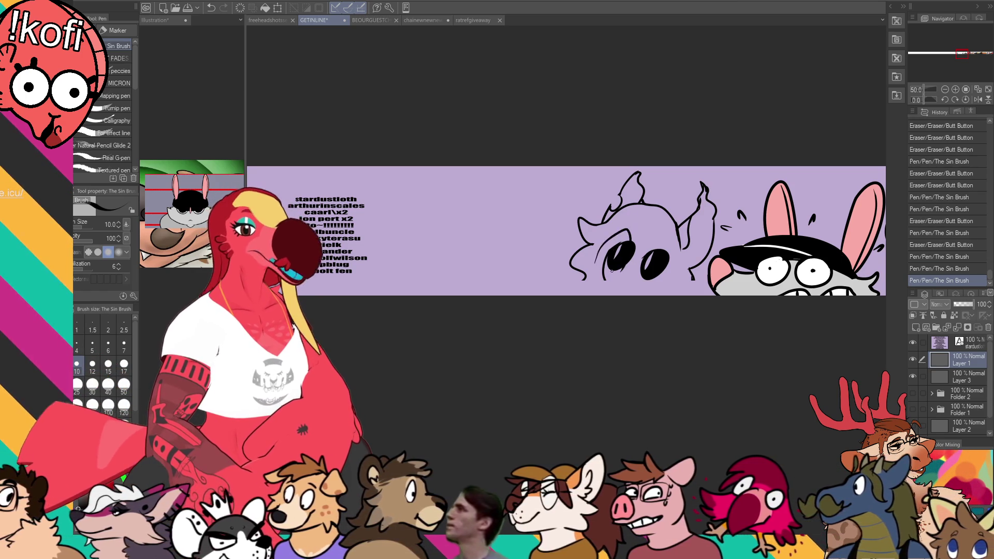
Draw a ring around the eye and touch up the lines under the eyes
{"action": "mouse_move", "coordinate": [613, 250]}
{"action": "left_mouse_down"}
{"action": "mouse_move", "coordinate": [620, 234]}
{"action": "mouse_move", "coordinate": [670, 251]}
{"action": "mouse_move", "coordinate": [651, 244]}
{"action": "mouse_move", "coordinate": [645, 259]}
{"action": "left_mouse_up"}
{"action": "key", "text": "ctrl+z"}
{"action": "mouse_move", "coordinate": [591, 280]}
{"action": "left_mouse_down"}
{"action": "mouse_move", "coordinate": [662, 284]}
{"action": "mouse_move", "coordinate": [600, 295]}
{"action": "mouse_move", "coordinate": [606, 285]}
{"action": "mouse_move", "coordinate": [624, 291]}
{"action": "mouse_move", "coordinate": [610, 284]}
{"action": "mouse_move", "coordinate": [596, 301]}
{"action": "left_mouse_up"}
{"action": "key", "text": "e"}
{"action": "key", "text": "p"}
{"action": "key", "text": "e"}
{"action": "key", "text": "p"}
{"action": "left_click_drag", "start_coordinate": [601, 290], "coordinate": [593, 302]}
{"action": "key", "text": "ctrl+z"}
Add small ink touch-ups to the new head's eye and outline lines
{"action": "key", "text": "ctrl+z"}
{"action": "key", "text": "e"}
{"action": "key", "text": "p"}
{"action": "key", "text": "ctrl+z"}
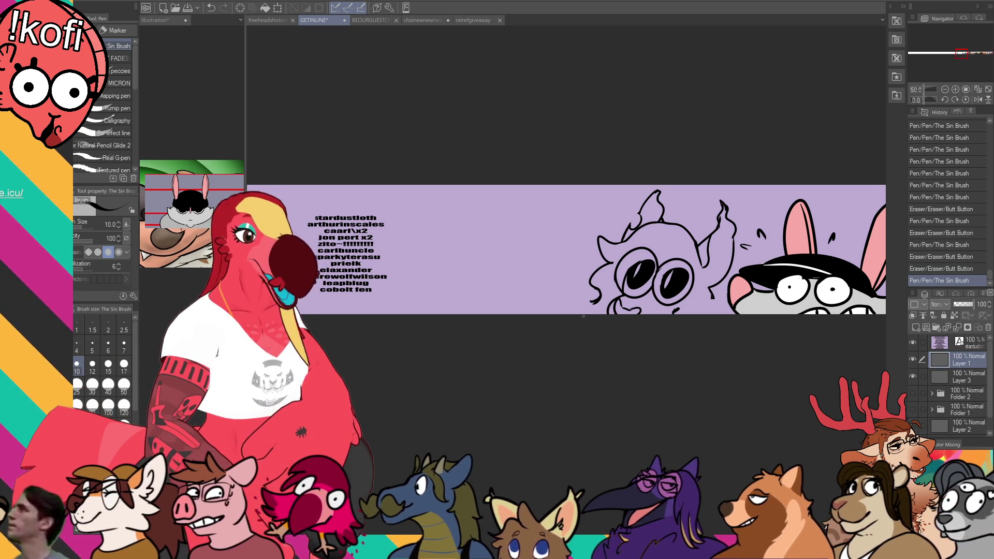
{"action": "left_click_drag", "start_coordinate": [616, 255], "coordinate": [627, 268]}
{"action": "mouse_move", "coordinate": [736, 285]}
{"action": "left_mouse_down"}
{"action": "mouse_move", "coordinate": [741, 293]}
{"action": "mouse_move", "coordinate": [717, 282]}
{"action": "left_mouse_up"}
{"action": "left_click_drag", "start_coordinate": [590, 270], "coordinate": [594, 276]}
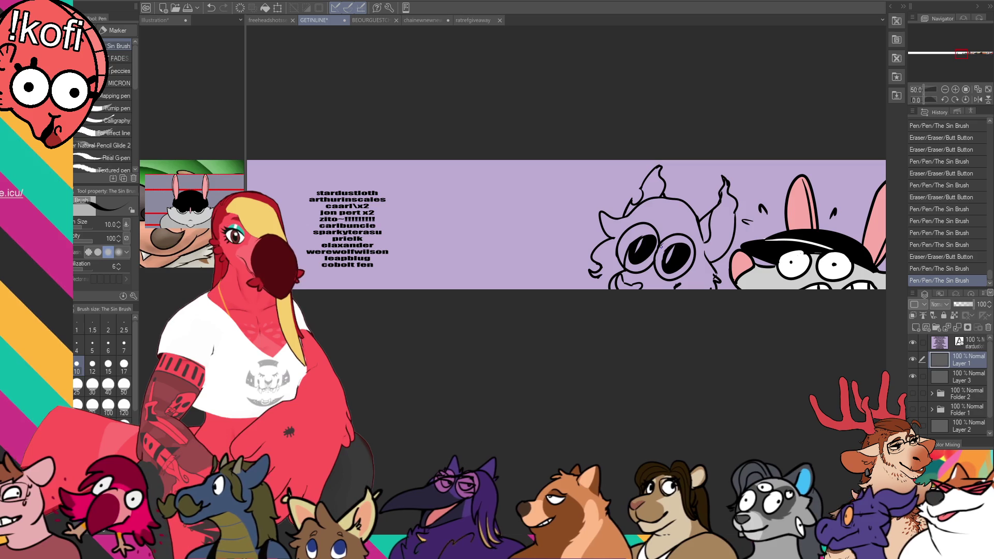
Add a small detail stroke to the new head and undo a test stroke near the eyes
{"action": "left_click_drag", "start_coordinate": [601, 274], "coordinate": [605, 283]}
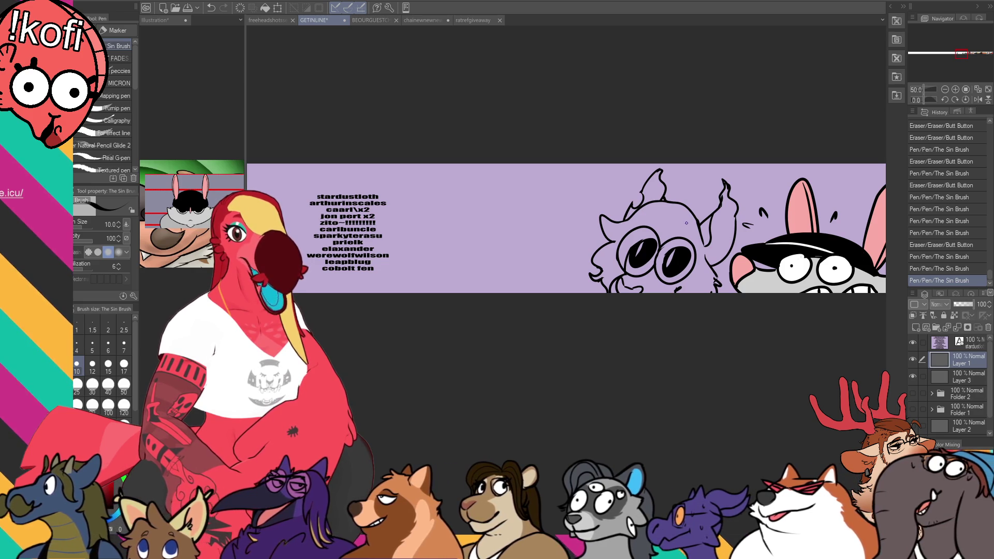
{"action": "scroll", "coordinate": [686, 223], "scroll_direction": "down", "scroll_amount": 1}
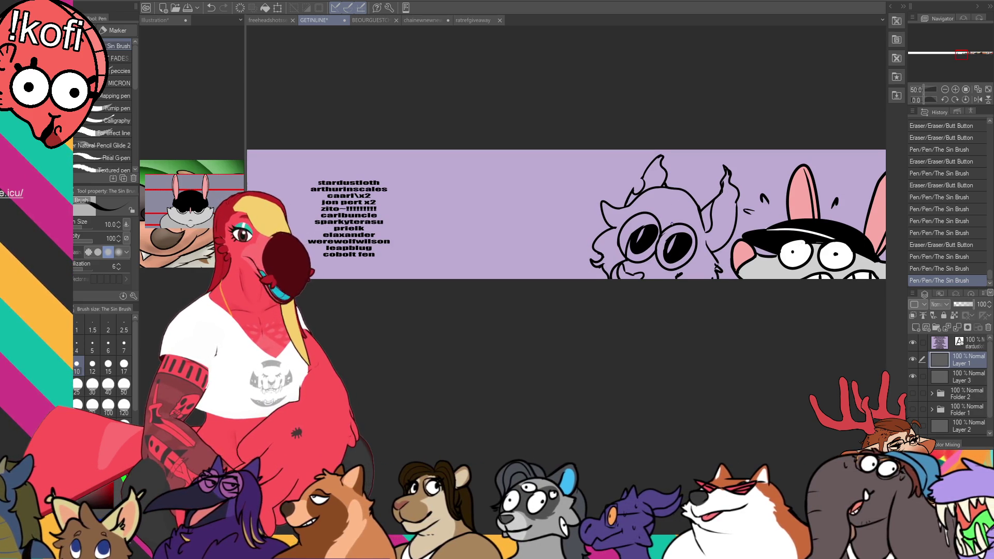
{"action": "mouse_move", "coordinate": [665, 226]}
{"action": "left_mouse_down"}
{"action": "mouse_move", "coordinate": [694, 221]}
{"action": "mouse_move", "coordinate": [686, 217]}
{"action": "mouse_move", "coordinate": [660, 225]}
{"action": "mouse_move", "coordinate": [698, 225]}
{"action": "left_mouse_up"}
{"action": "key", "text": "ctrl+z"}
{"action": "key", "text": "ctrl+z"}
{"action": "key", "text": "ctrl+z"}
{"action": "key", "text": "ctrl+z"}
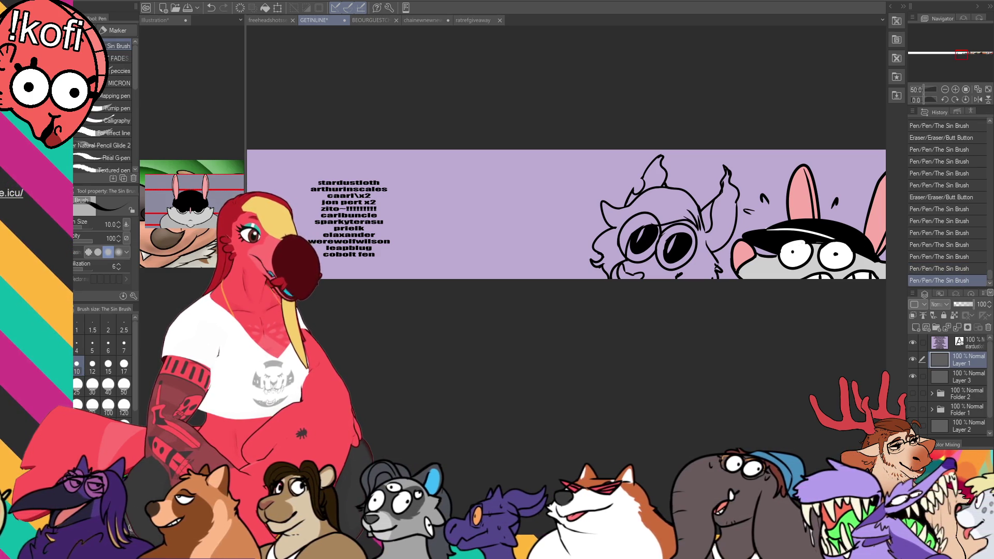
{"action": "mouse_move", "coordinate": [750, 185]}
{"action": "left_mouse_down"}
{"action": "mouse_move", "coordinate": [732, 226]}
{"action": "mouse_move", "coordinate": [736, 207]}
{"action": "mouse_move", "coordinate": [731, 215]}
{"action": "left_mouse_up"}
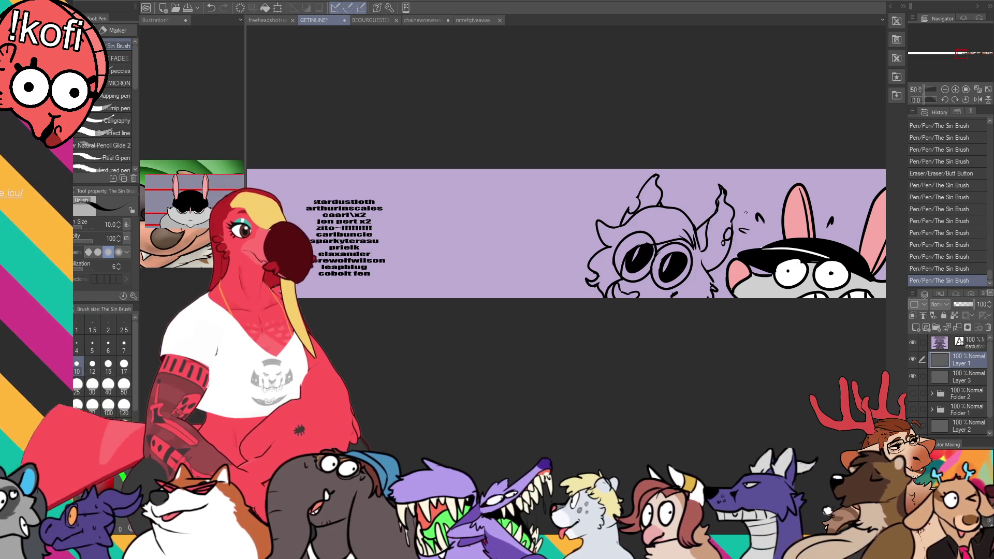
{"action": "scroll", "coordinate": [721, 213], "scroll_direction": "down", "scroll_amount": 1}
Erase the small marks on the cheek and undo a test arc drawn beside it
{"action": "mouse_move", "coordinate": [699, 238]}
{"action": "left_mouse_down"}
{"action": "mouse_move", "coordinate": [707, 256]}
{"action": "mouse_move", "coordinate": [700, 233]}
{"action": "left_mouse_up"}
{"action": "scroll", "coordinate": [708, 224], "scroll_direction": "down", "scroll_amount": 1}
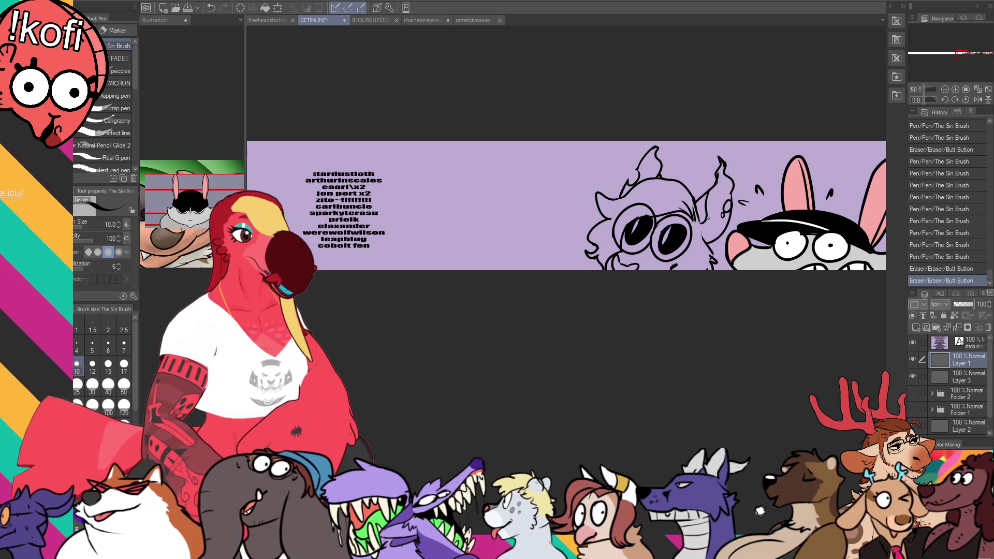
{"action": "left_click_drag", "start_coordinate": [809, 159], "coordinate": [805, 159]}
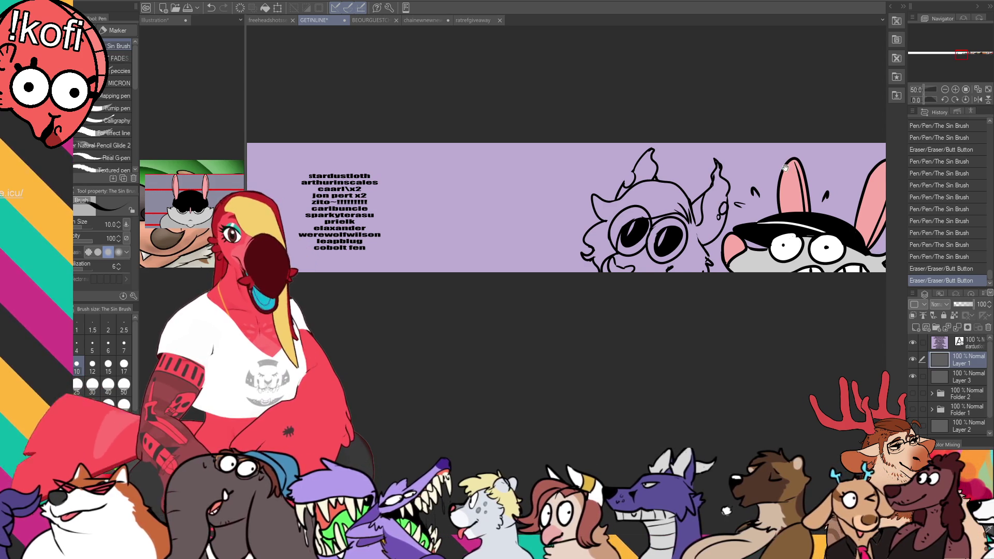
{"action": "key", "text": "e"}
{"action": "left_click", "coordinate": [697, 241]}
{"action": "key", "text": "p"}
{"action": "scroll", "coordinate": [742, 196], "scroll_direction": "up", "scroll_amount": 1}
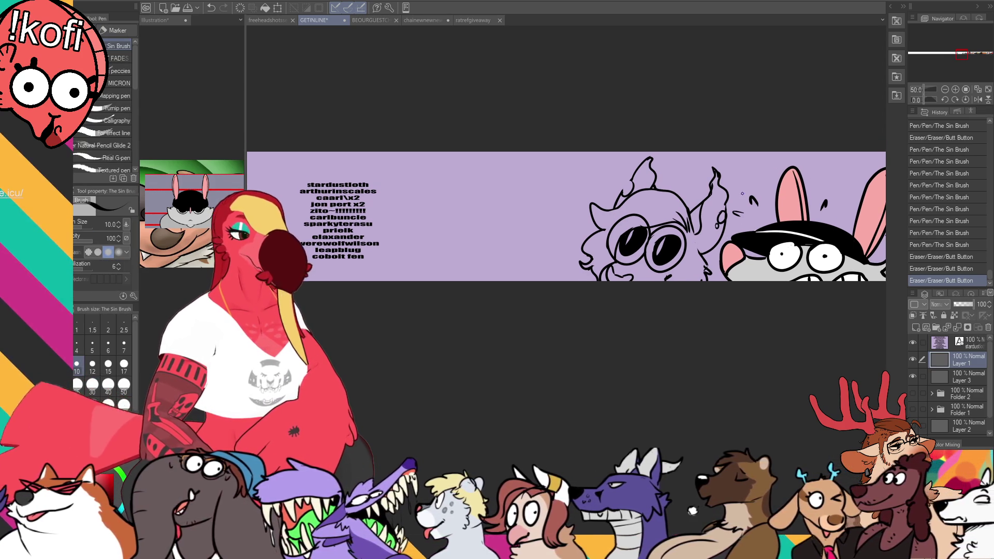
{"action": "left_click_drag", "start_coordinate": [740, 197], "coordinate": [772, 207]}
{"action": "left_click_drag", "start_coordinate": [470, 232], "coordinate": [588, 219]}
{"action": "key", "text": "ctrl+z"}
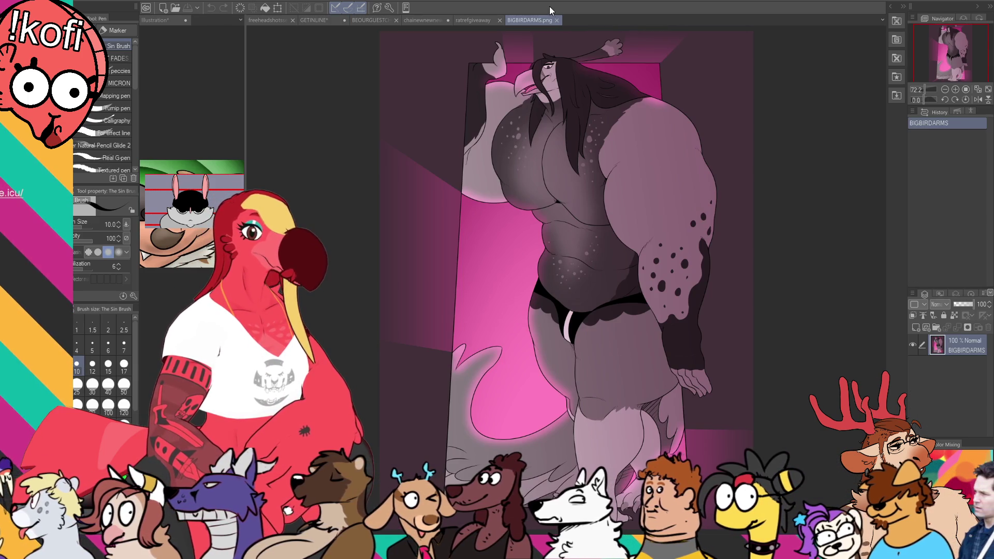
Undo the stray stroke on the BIGBIRDARMS artwork and reframe the view
{"action": "scroll", "coordinate": [641, 118], "scroll_direction": "up", "scroll_amount": 2}
{"action": "left_click_drag", "start_coordinate": [641, 118], "coordinate": [739, 185]}
{"action": "key", "text": "ctrl+z"}
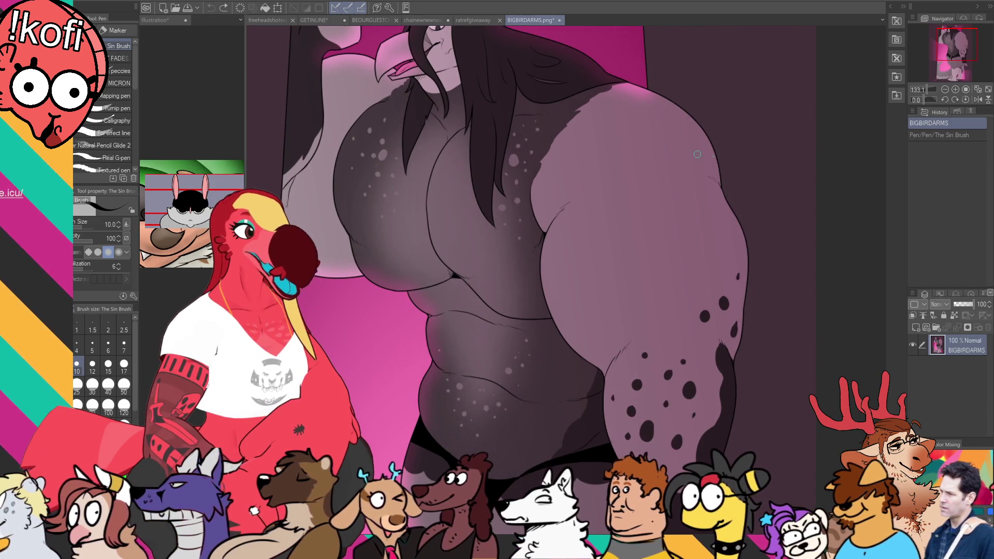
{"action": "scroll", "coordinate": [858, 252], "scroll_direction": "down", "scroll_amount": 2}
{"action": "mouse_move", "coordinate": [870, 268]}
{"action": "left_mouse_down"}
{"action": "mouse_move", "coordinate": [809, 220]}
{"action": "mouse_move", "coordinate": [823, 231]}
{"action": "left_mouse_up"}
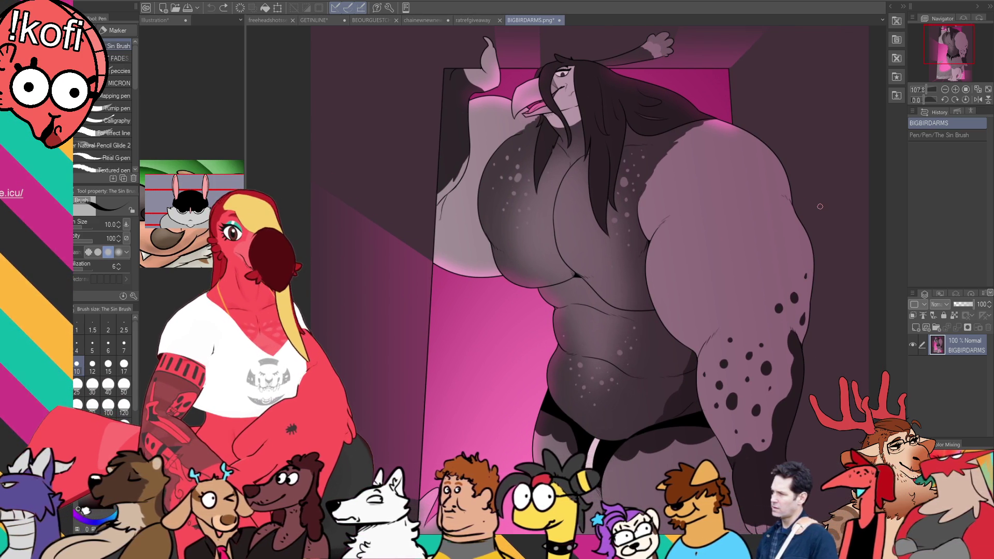
Look over the bird artwork, then close it and return to the GETINLINE banner
{"action": "left_click_drag", "start_coordinate": [821, 207], "coordinate": [789, 210]}
{"action": "scroll", "coordinate": [770, 216], "scroll_direction": "down", "scroll_amount": 2}
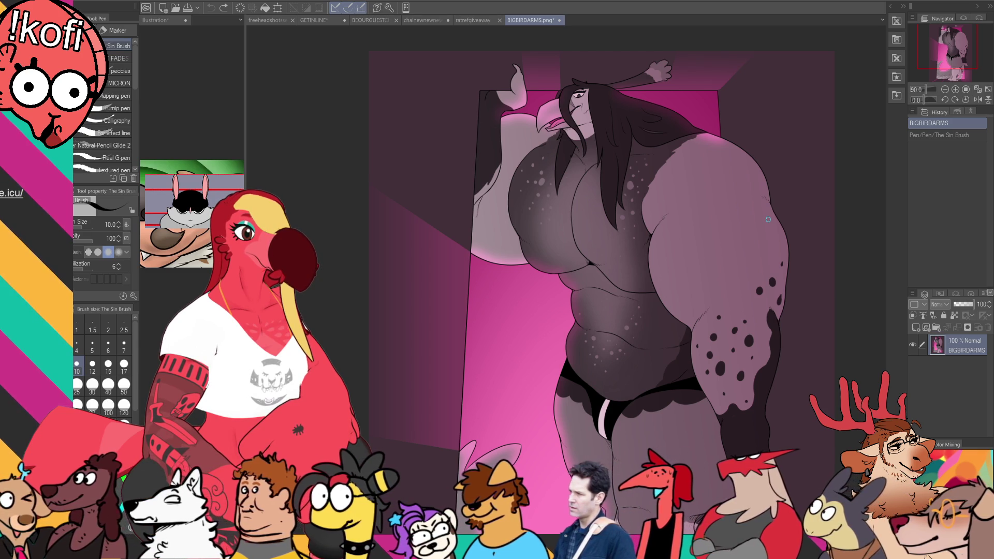
{"action": "mouse_move", "coordinate": [761, 239]}
{"action": "left_mouse_down"}
{"action": "mouse_move", "coordinate": [719, 223]}
{"action": "mouse_move", "coordinate": [714, 309]}
{"action": "mouse_move", "coordinate": [749, 311]}
{"action": "mouse_move", "coordinate": [740, 311]}
{"action": "left_mouse_up"}
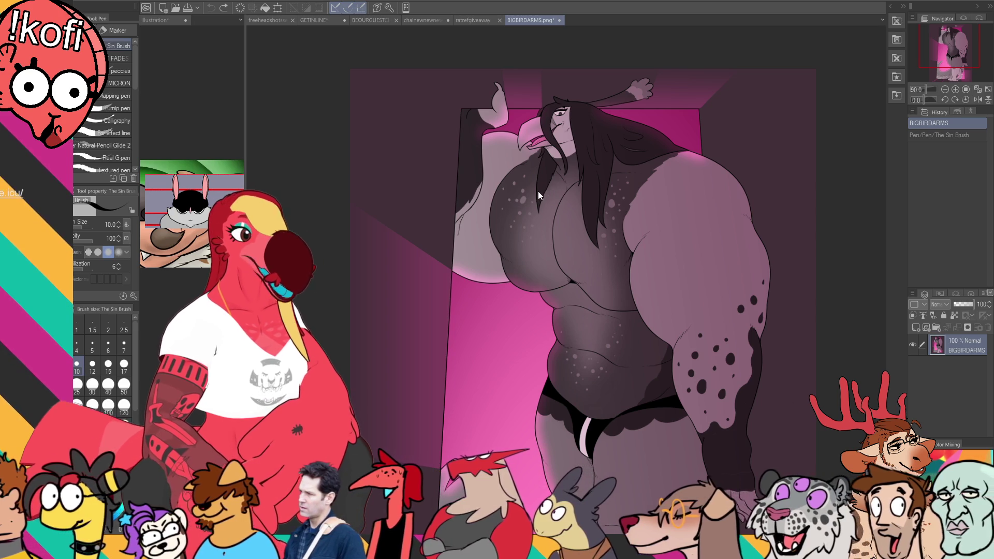
{"action": "key", "text": "ctrl+w"}
{"action": "left_click", "coordinate": [313, 20]}
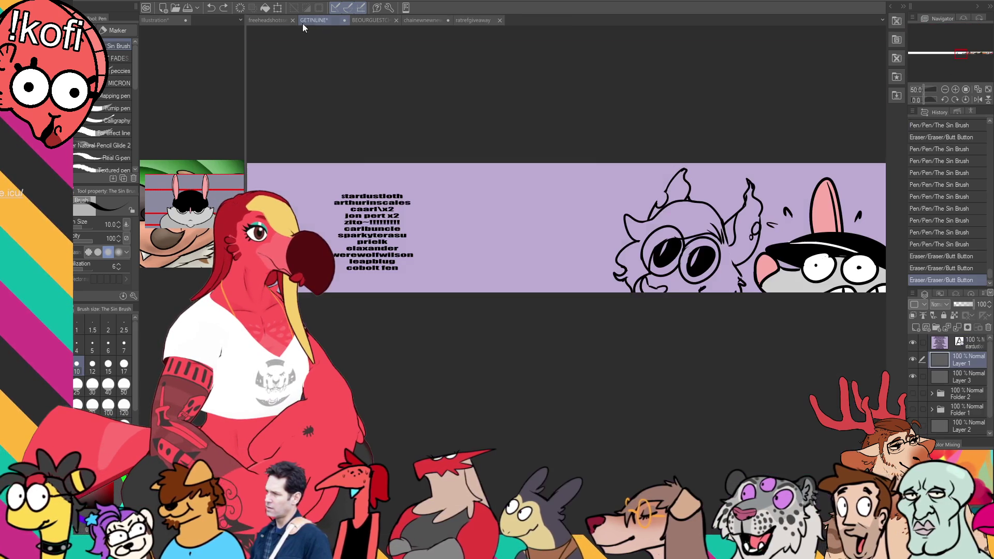
Glance at the freeheadshots sheet, then on GETINLINE redo the pen stroke and erase an eye mark
{"action": "left_click", "coordinate": [269, 17]}
{"action": "left_click", "coordinate": [333, 19]}
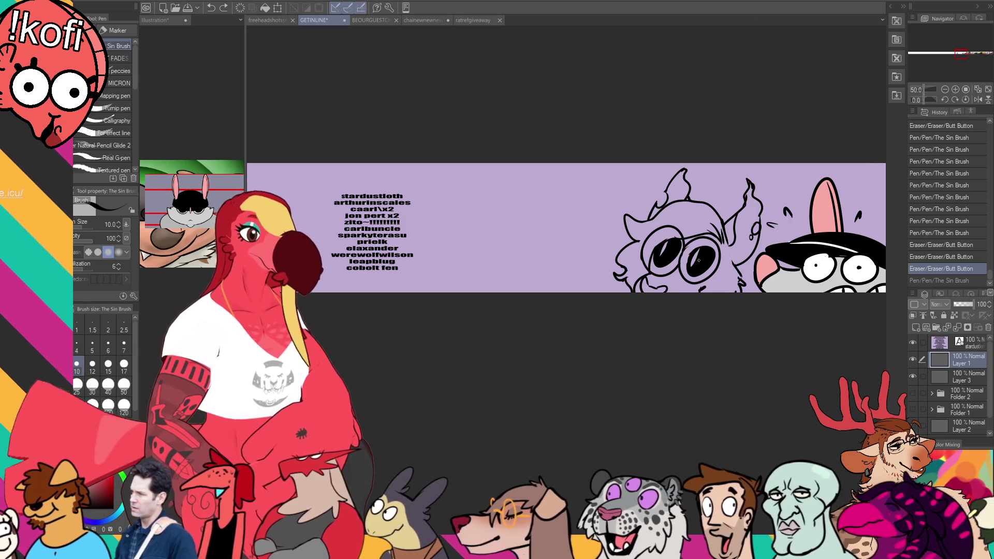
{"action": "key", "text": "ctrl+y"}
{"action": "key", "text": "e"}
{"action": "left_click_drag", "start_coordinate": [691, 254], "coordinate": [693, 261]}
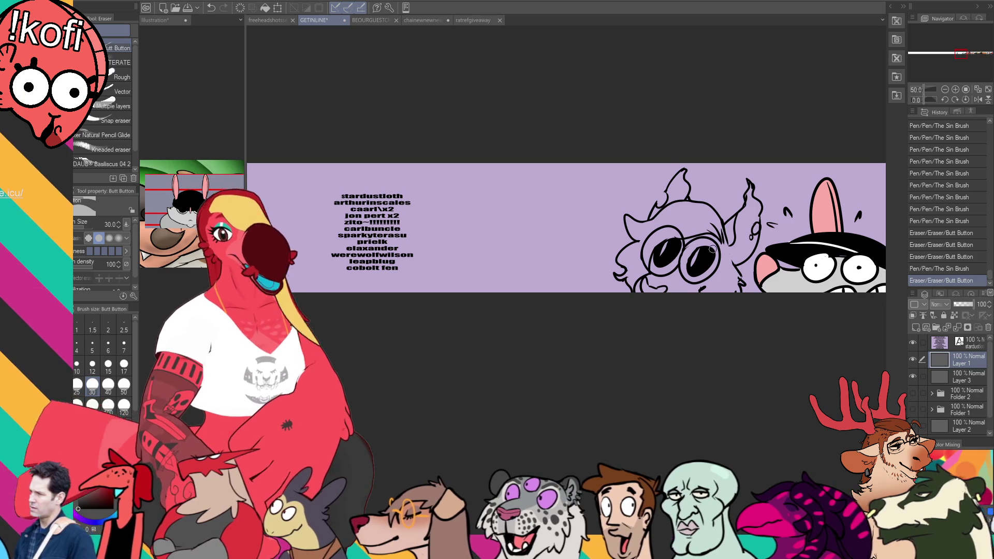
Try a few pen strokes on the character's eye, undo them, and pan the banner
{"action": "key", "text": "p"}
{"action": "left_click_drag", "start_coordinate": [696, 243], "coordinate": [692, 253]}
{"action": "key", "text": "ctrl+z"}
{"action": "key", "text": "ctrl+z"}
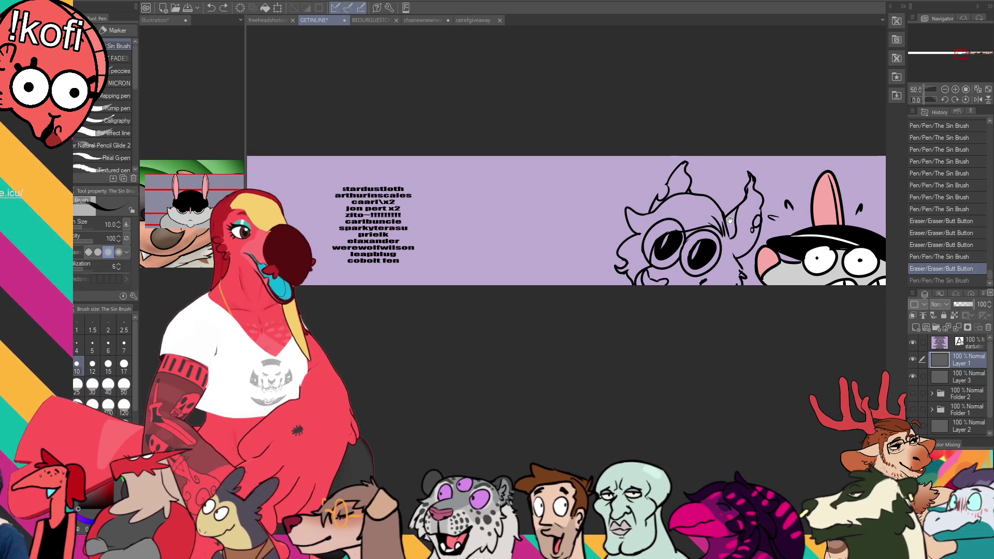
{"action": "key", "text": "ctrl+z"}
{"action": "left_click_drag", "start_coordinate": [650, 213], "coordinate": [629, 256]}
{"action": "key", "text": "ctrl+z"}
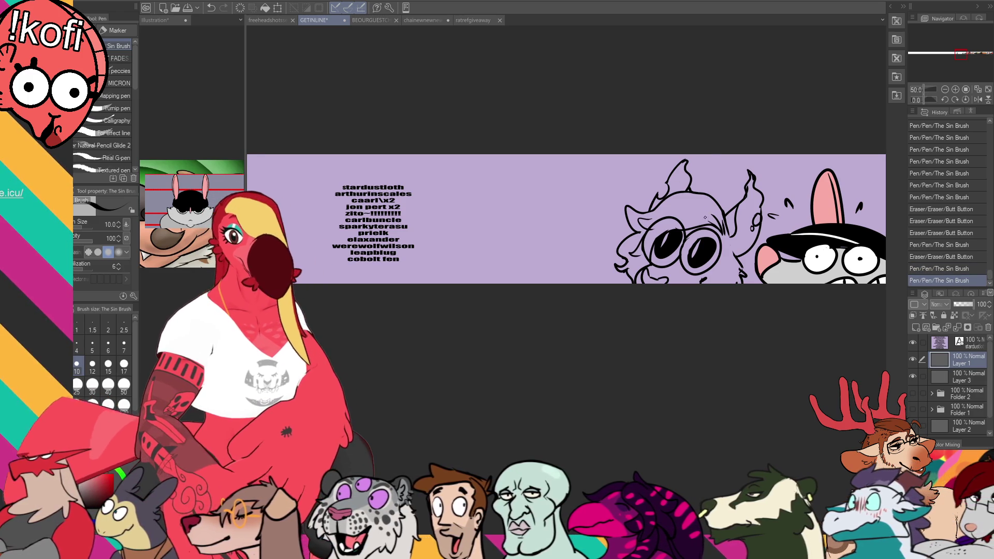
{"action": "left_click_drag", "start_coordinate": [702, 280], "coordinate": [698, 278]}
{"action": "left_click_drag", "start_coordinate": [752, 250], "coordinate": [760, 228]}
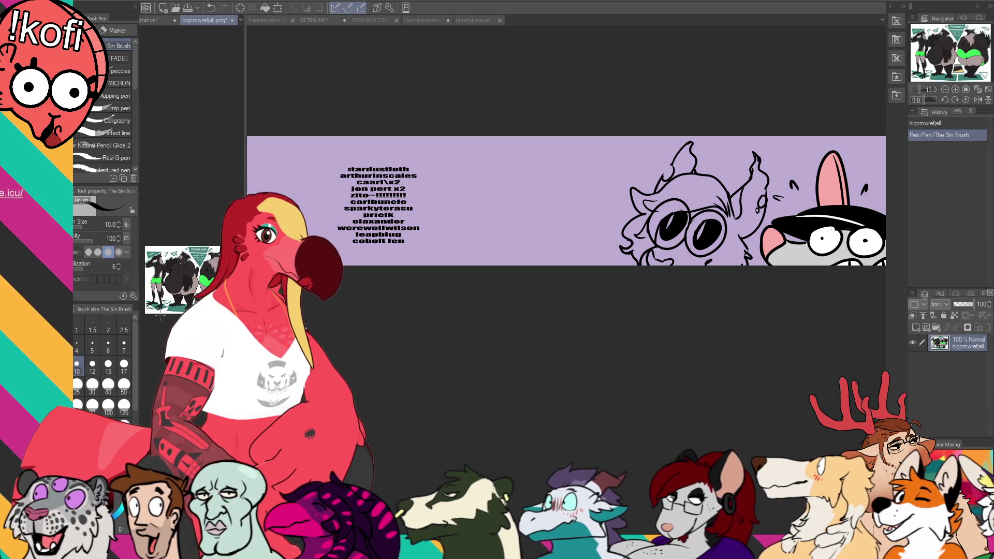
Zoom the crow reference in on the bird's head, then return to the GETINLINE banner
{"action": "scroll", "coordinate": [160, 315], "scroll_direction": "up", "scroll_amount": 3}
{"action": "scroll", "coordinate": [169, 283], "scroll_direction": "up", "scroll_amount": 3}
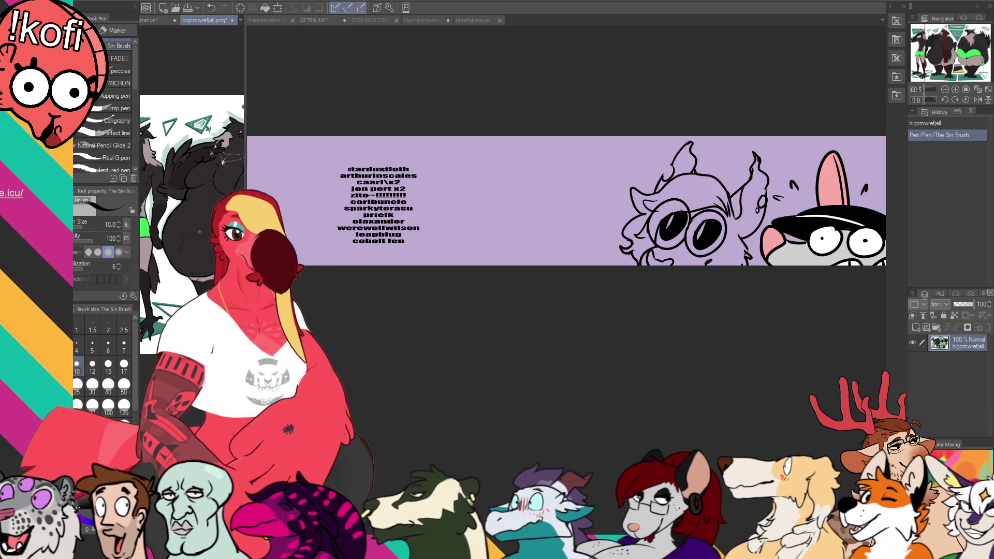
{"action": "scroll", "coordinate": [201, 217], "scroll_direction": "up", "scroll_amount": 5}
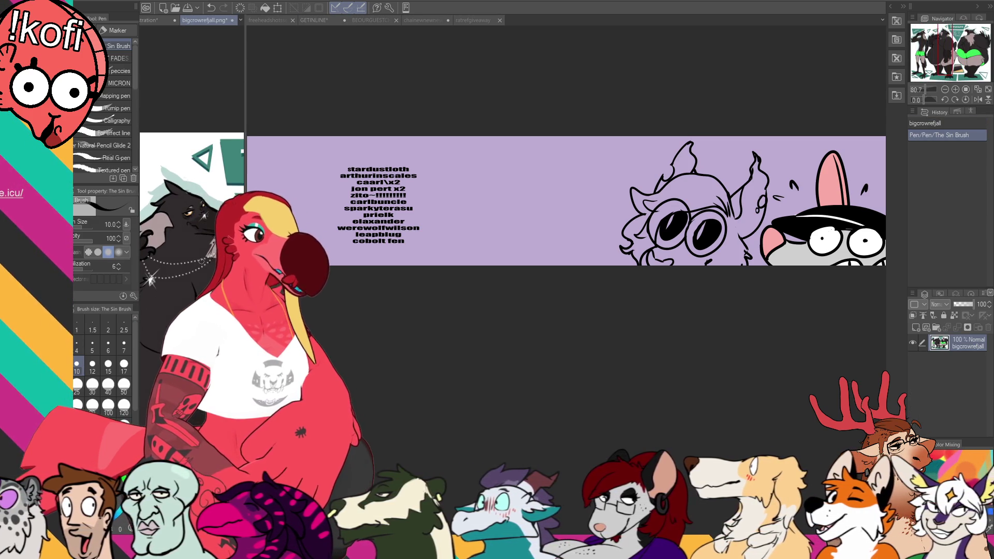
{"action": "left_click_drag", "start_coordinate": [203, 259], "coordinate": [188, 278]}
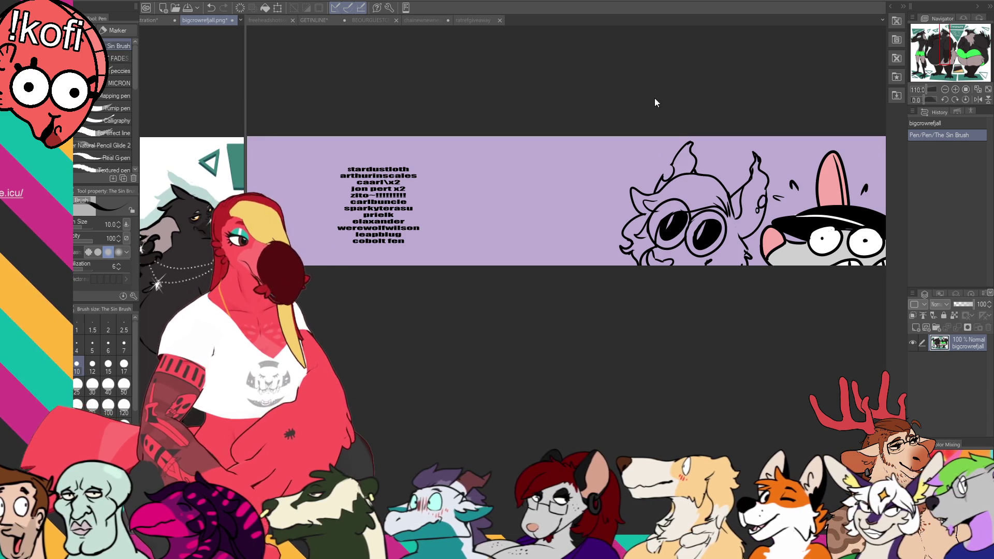
{"action": "left_click", "coordinate": [729, 178]}
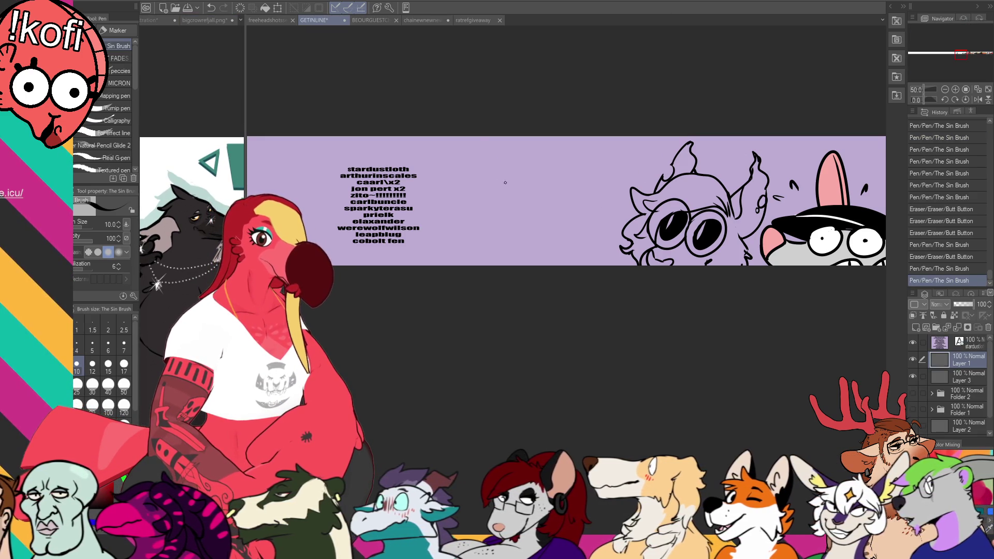
Try several arcs for the crow head above the names, undoing each attempt
{"action": "left_click_drag", "start_coordinate": [484, 176], "coordinate": [588, 170]}
{"action": "key", "text": "ctrl+z"}
{"action": "mouse_move", "coordinate": [512, 141]}
{"action": "left_mouse_down"}
{"action": "mouse_move", "coordinate": [605, 167]}
{"action": "mouse_move", "coordinate": [594, 164]}
{"action": "mouse_move", "coordinate": [605, 177]}
{"action": "mouse_move", "coordinate": [510, 161]}
{"action": "mouse_move", "coordinate": [491, 184]}
{"action": "left_mouse_up"}
{"action": "key", "text": "ctrl+z"}
{"action": "left_click_drag", "start_coordinate": [605, 172], "coordinate": [611, 194]}
{"action": "left_click_drag", "start_coordinate": [755, 140], "coordinate": [723, 150]}
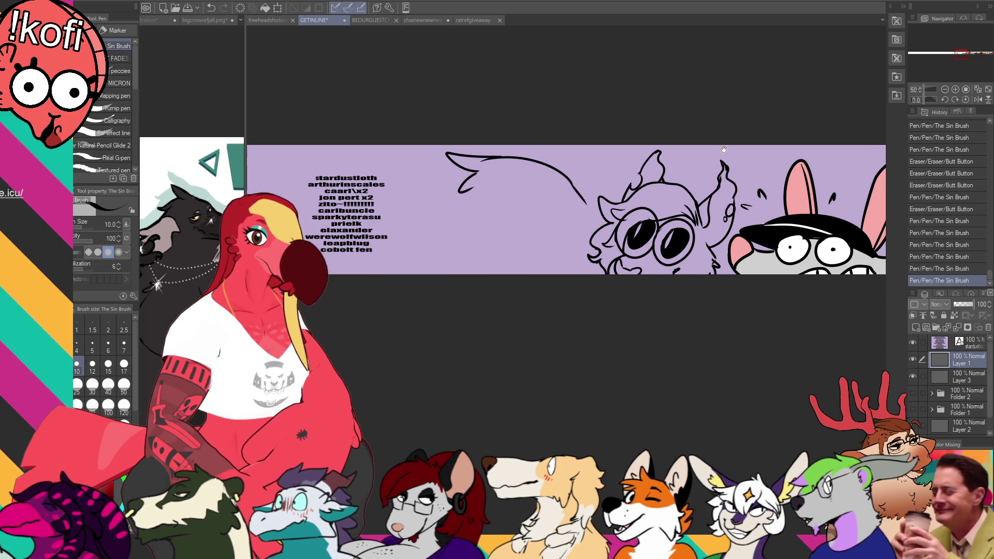
{"action": "key", "text": "ctrl+z"}
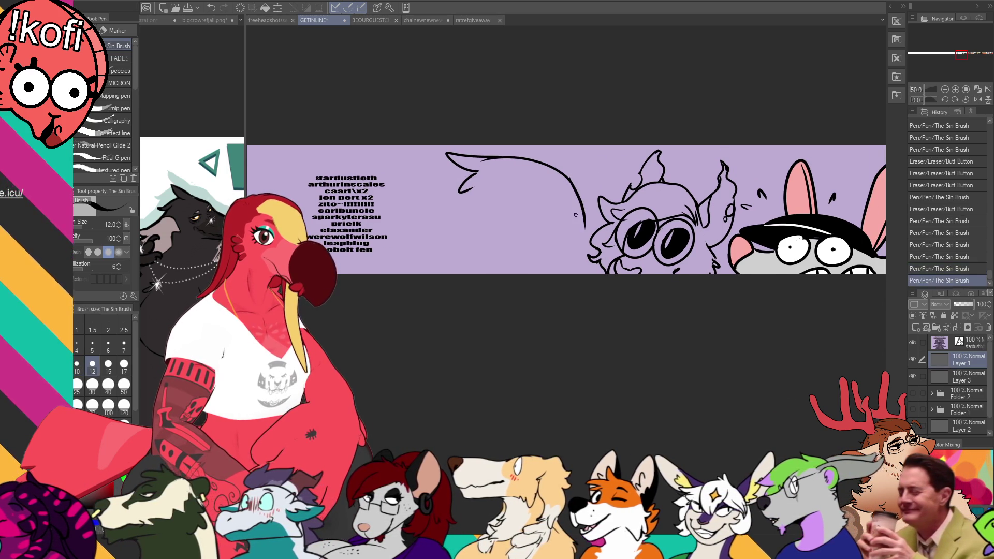
{"action": "left_click_drag", "start_coordinate": [567, 178], "coordinate": [588, 222]}
{"action": "key", "text": "ctrl+z"}
{"action": "left_click_drag", "start_coordinate": [566, 177], "coordinate": [598, 273]}
{"action": "key", "text": "ctrl+z"}
Erase stray marks by the creature's head, then draw the crow's crest, back of head and face arc
{"action": "key", "text": "ctrl+z"}
{"action": "key", "text": "e"}
{"action": "left_click_drag", "start_coordinate": [589, 240], "coordinate": [591, 247]}
{"action": "mouse_move", "coordinate": [586, 253]}
{"action": "left_mouse_down"}
{"action": "mouse_move", "coordinate": [601, 269]}
{"action": "mouse_move", "coordinate": [548, 242]}
{"action": "left_mouse_up"}
{"action": "key", "text": "p"}
{"action": "key", "text": "ctrl+z"}
{"action": "left_click_drag", "start_coordinate": [589, 275], "coordinate": [533, 236]}
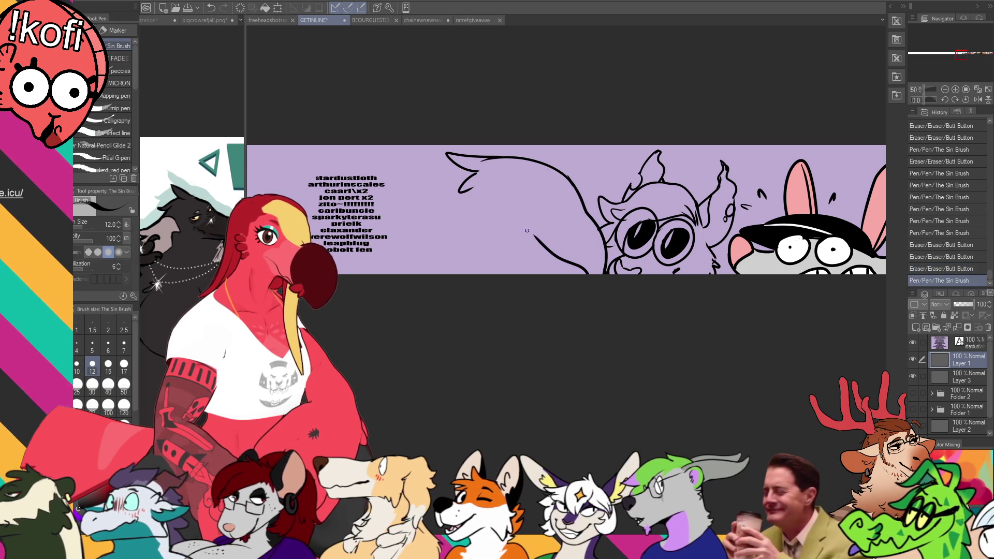
{"action": "left_click_drag", "start_coordinate": [466, 187], "coordinate": [377, 309]}
{"action": "left_click_drag", "start_coordinate": [466, 179], "coordinate": [378, 274]}
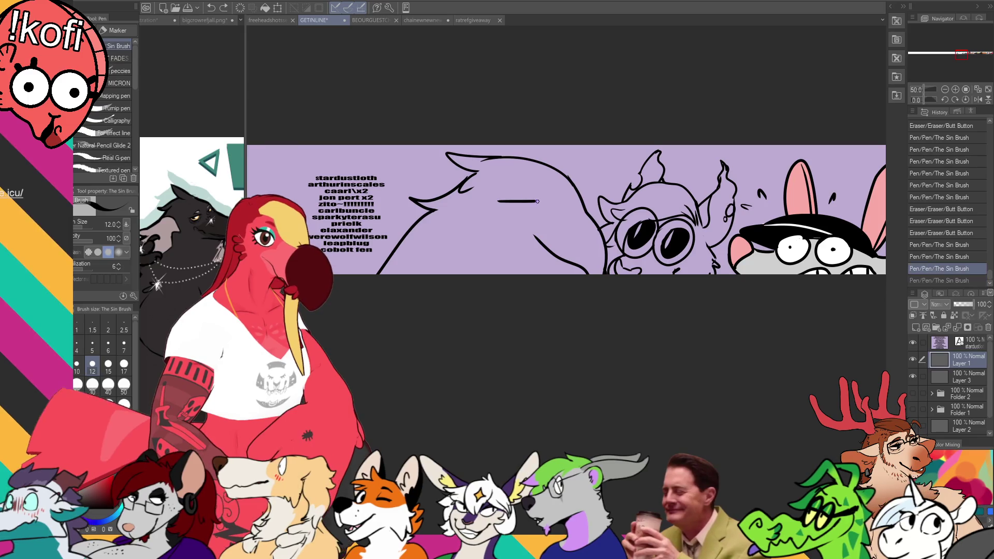
{"action": "left_click_drag", "start_coordinate": [515, 200], "coordinate": [566, 202]}
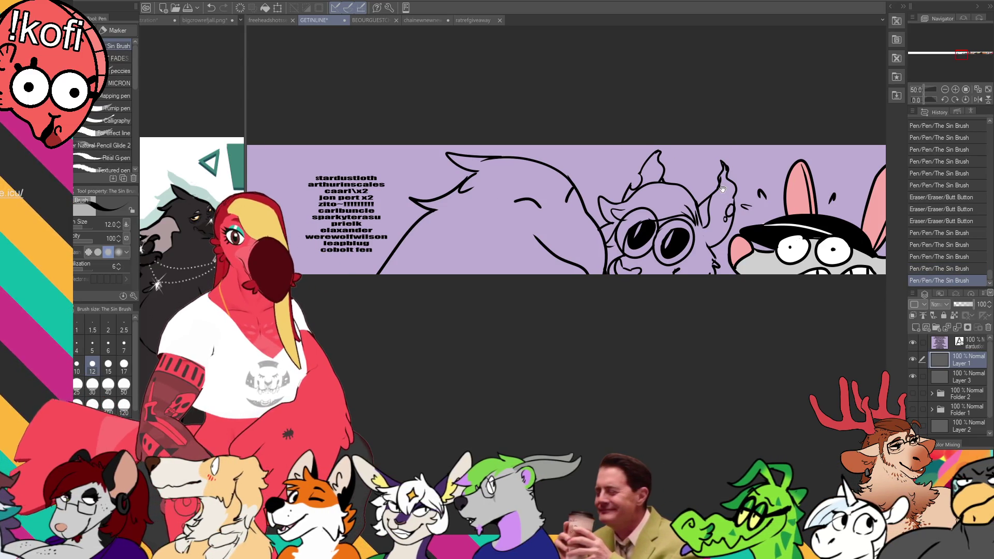
{"action": "left_click_drag", "start_coordinate": [736, 165], "coordinate": [744, 148]}
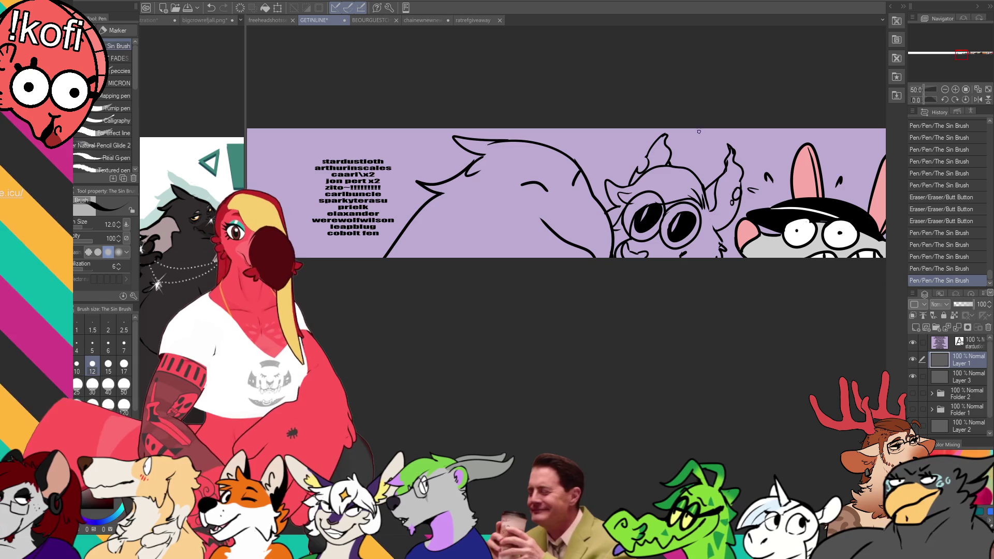
{"action": "left_click_drag", "start_coordinate": [617, 220], "coordinate": [687, 223]}
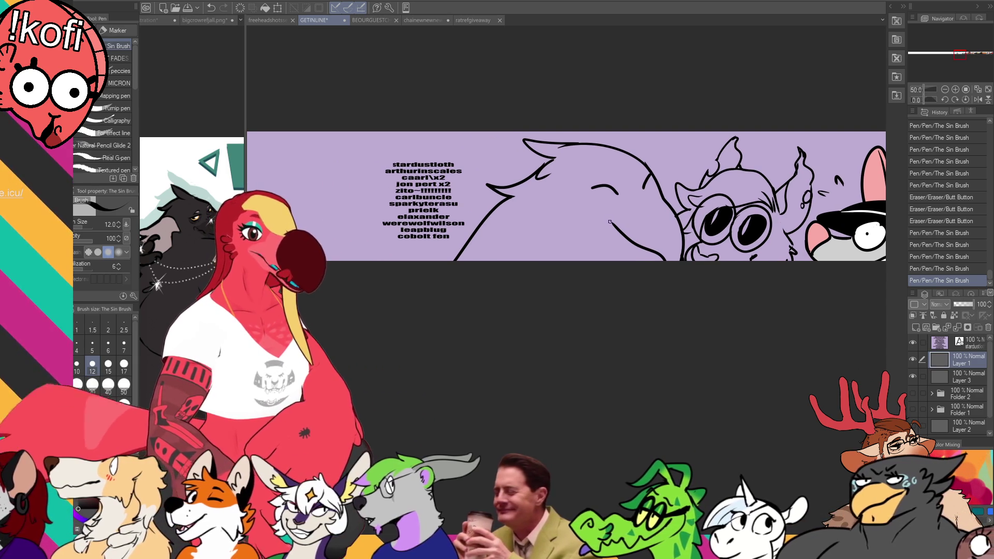
Draw the crow's curved lower beak line, redrawing it higher and erasing its left part
{"action": "left_click_drag", "start_coordinate": [610, 222], "coordinate": [598, 215]}
{"action": "key", "text": "ctrl+z"}
{"action": "mouse_move", "coordinate": [528, 259]}
{"action": "left_mouse_down"}
{"action": "mouse_move", "coordinate": [595, 230]}
{"action": "mouse_move", "coordinate": [645, 253]}
{"action": "left_mouse_up"}
{"action": "key", "text": "ctrl+z"}
{"action": "mouse_move", "coordinate": [548, 224]}
{"action": "left_mouse_down"}
{"action": "mouse_move", "coordinate": [662, 247]}
{"action": "mouse_move", "coordinate": [647, 249]}
{"action": "mouse_move", "coordinate": [652, 259]}
{"action": "left_mouse_up"}
{"action": "key", "text": "e"}
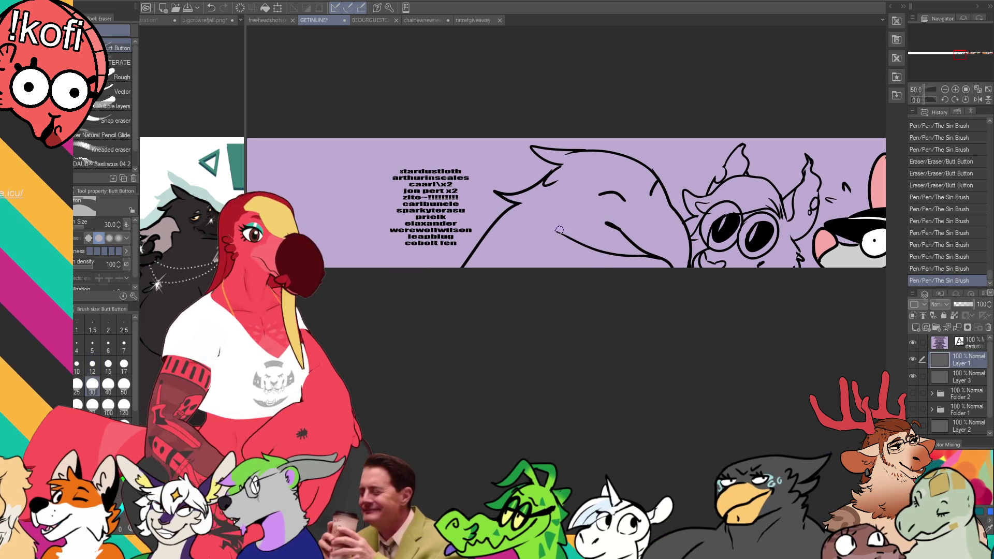
{"action": "left_click_drag", "start_coordinate": [558, 232], "coordinate": [668, 267]}
{"action": "key", "text": "p"}
Erase and touch up the end of the lower beak line
{"action": "key", "text": "e"}
{"action": "key", "text": "p"}
{"action": "key", "text": "e"}
{"action": "mouse_move", "coordinate": [608, 242]}
{"action": "left_mouse_down"}
{"action": "mouse_move", "coordinate": [643, 267]}
{"action": "mouse_move", "coordinate": [664, 266]}
{"action": "left_mouse_up"}
{"action": "key", "text": "p"}
{"action": "left_click_drag", "start_coordinate": [656, 262], "coordinate": [664, 271]}
Touch up the brow and add the crow's closed-eye arc and small feather marks
{"action": "left_click_drag", "start_coordinate": [697, 206], "coordinate": [711, 206]}
{"action": "mouse_move", "coordinate": [598, 195]}
{"action": "left_mouse_down"}
{"action": "mouse_move", "coordinate": [628, 201]}
{"action": "mouse_move", "coordinate": [663, 185]}
{"action": "mouse_move", "coordinate": [665, 208]}
{"action": "mouse_move", "coordinate": [644, 221]}
{"action": "left_mouse_up"}
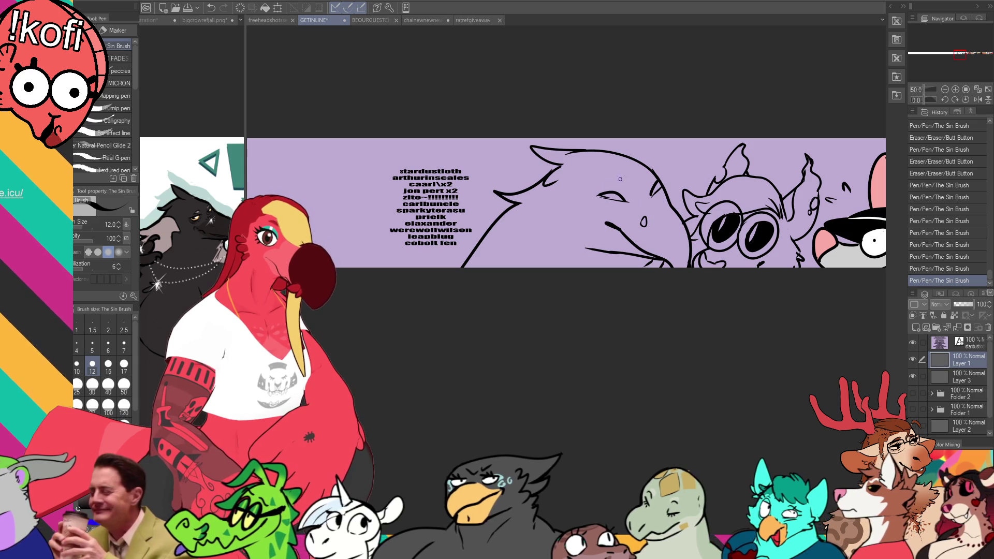
{"action": "mouse_move", "coordinate": [621, 186]}
{"action": "left_mouse_down"}
{"action": "mouse_move", "coordinate": [609, 178]}
{"action": "mouse_move", "coordinate": [650, 172]}
{"action": "left_mouse_up"}
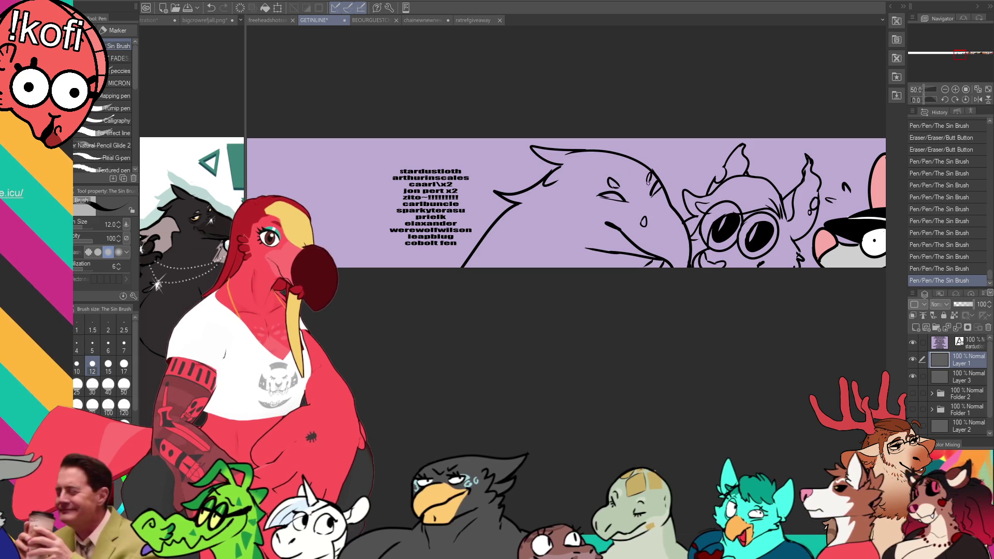
{"action": "mouse_move", "coordinate": [600, 196]}
{"action": "left_mouse_down"}
{"action": "mouse_move", "coordinate": [624, 203]}
{"action": "mouse_move", "coordinate": [653, 189]}
{"action": "mouse_move", "coordinate": [660, 181]}
{"action": "mouse_move", "coordinate": [649, 173]}
{"action": "mouse_move", "coordinate": [617, 205]}
{"action": "mouse_move", "coordinate": [651, 192]}
{"action": "mouse_move", "coordinate": [697, 208]}
{"action": "mouse_move", "coordinate": [731, 186]}
{"action": "mouse_move", "coordinate": [694, 198]}
{"action": "left_mouse_up"}
{"action": "left_click_drag", "start_coordinate": [795, 199], "coordinate": [790, 201]}
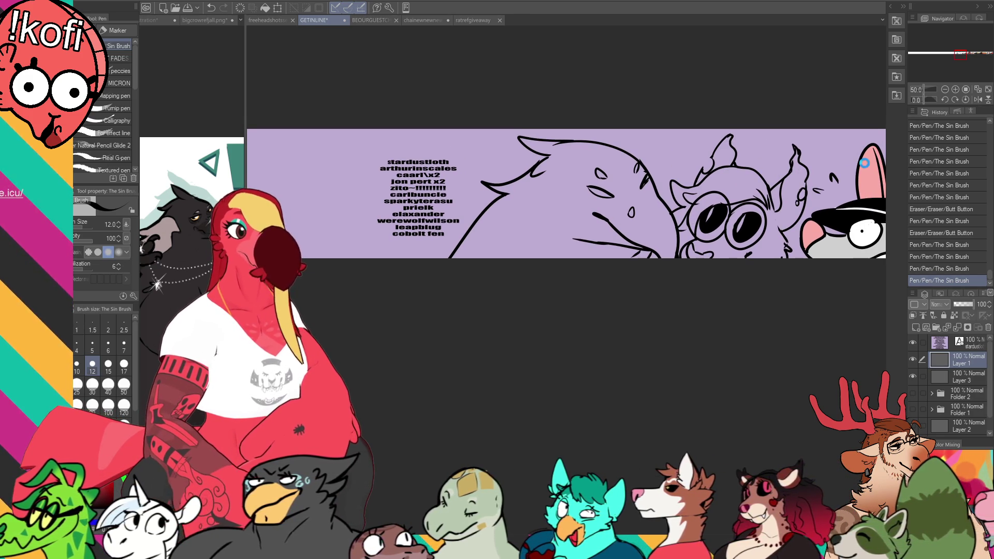
{"action": "left_click", "coordinate": [254, 19]}
Lasso the big-nosed bottom head, scale it down, shift it to the lower-left, and deselect
{"action": "scroll", "coordinate": [670, 237], "scroll_direction": "down", "scroll_amount": 5}
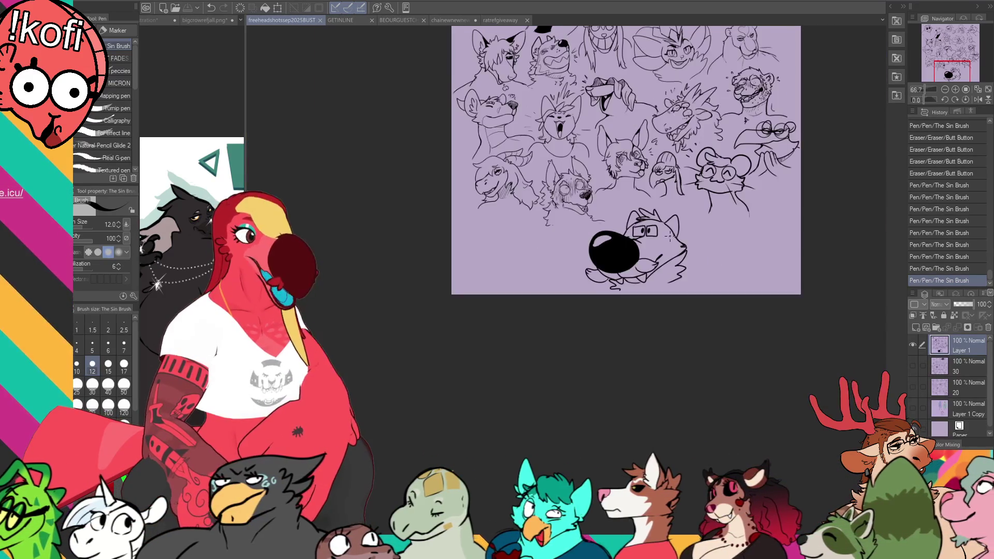
{"action": "key", "text": "m"}
{"action": "mouse_move", "coordinate": [559, 306]}
{"action": "left_mouse_down"}
{"action": "mouse_move", "coordinate": [622, 217]}
{"action": "mouse_move", "coordinate": [687, 257]}
{"action": "left_mouse_up"}
{"action": "left_click", "coordinate": [629, 327]}
{"action": "mouse_move", "coordinate": [693, 311]}
{"action": "left_mouse_down"}
{"action": "mouse_move", "coordinate": [652, 285]}
{"action": "mouse_move", "coordinate": [525, 267]}
{"action": "left_mouse_up"}
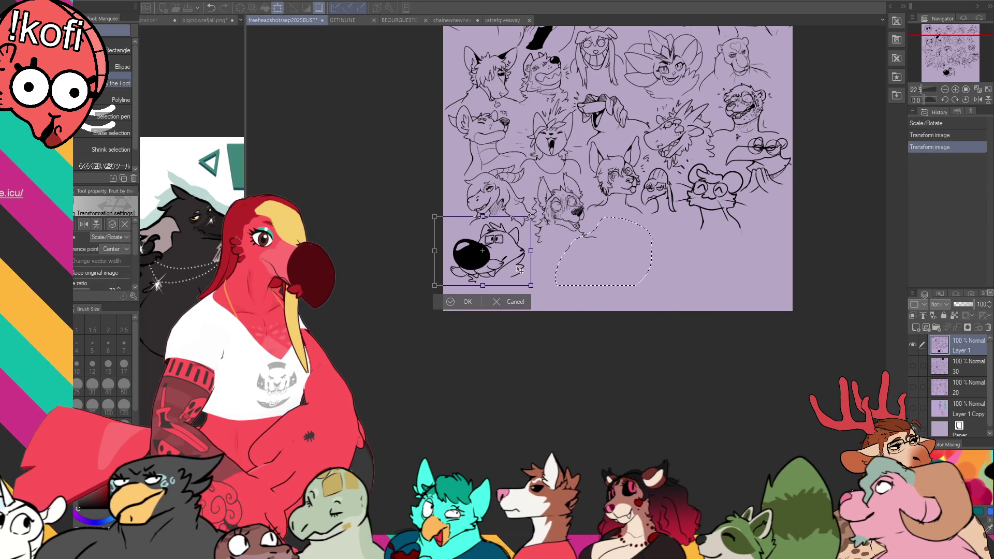
{"action": "key", "text": "Return"}
{"action": "key", "text": "ctrl+d"}
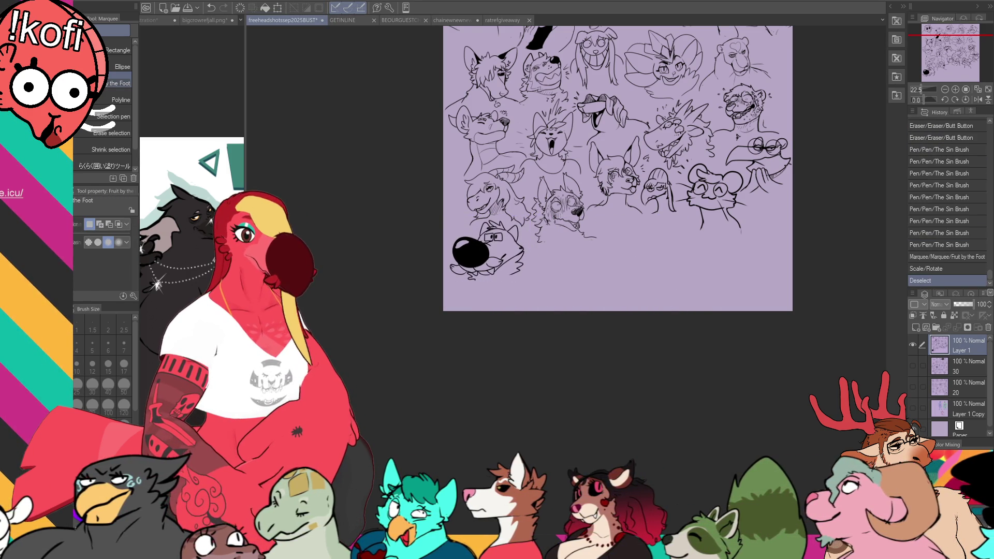
{"action": "left_click_drag", "start_coordinate": [683, 182], "coordinate": [698, 290]}
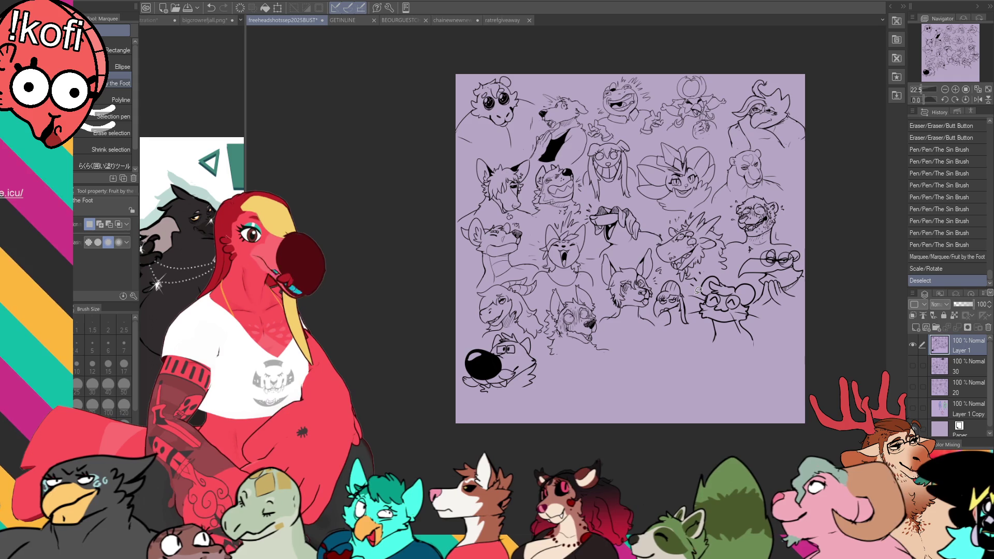
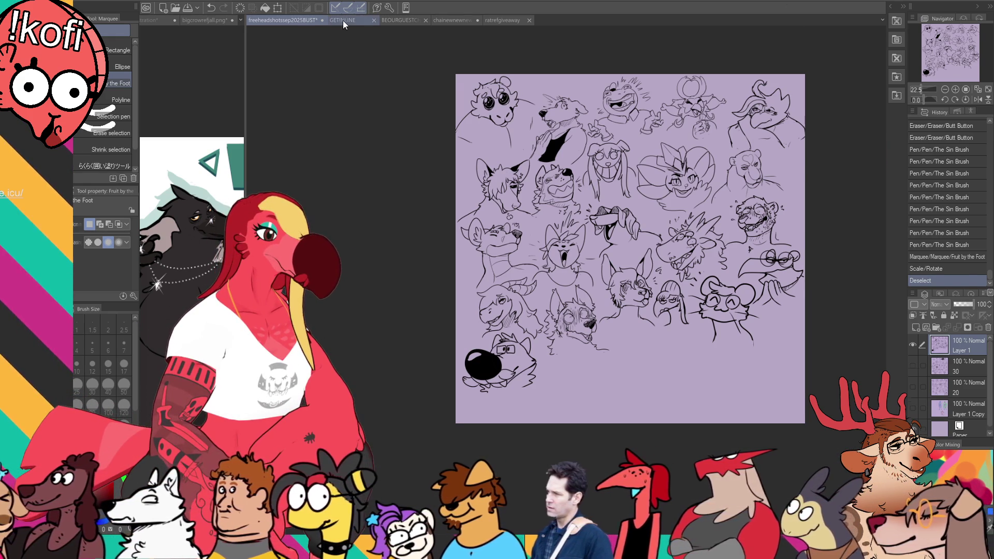
Fill the crow solid black, then try an ink line with brush size 17 and undo it
{"action": "left_click", "coordinate": [344, 20]}
{"action": "key", "text": "ctrl+shift+Tab"}
{"action": "key", "text": "p"}
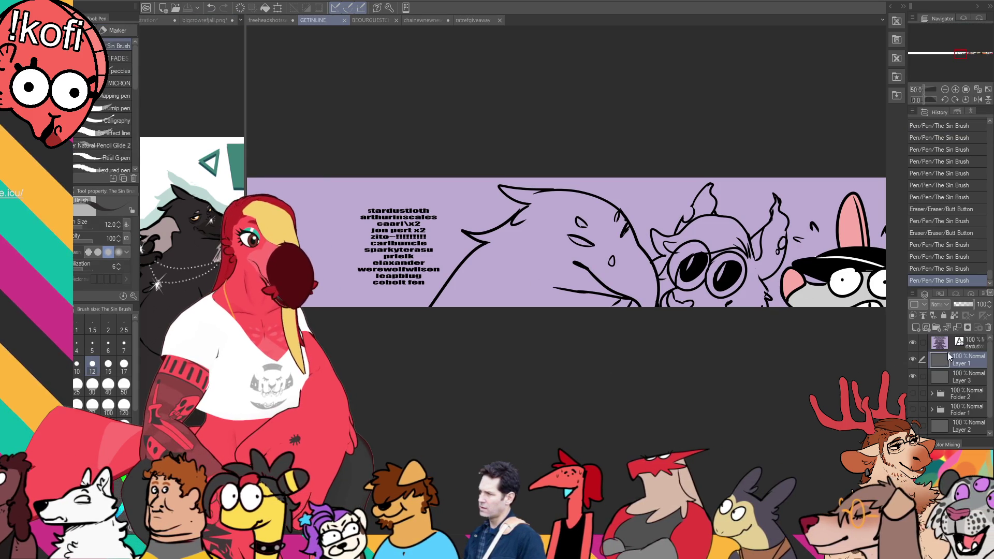
{"action": "key", "text": "ctrl+Tab"}
{"action": "key", "text": "g"}
{"action": "left_click", "coordinate": [543, 244]}
{"action": "left_click", "coordinate": [581, 262]}
{"action": "key", "text": "p"}
{"action": "mouse_move", "coordinate": [624, 299]}
{"action": "left_mouse_down"}
{"action": "mouse_move", "coordinate": [613, 307]}
{"action": "mouse_move", "coordinate": [628, 300]}
{"action": "left_mouse_up"}
{"action": "key", "text": "bracketright"}
{"action": "key", "text": "bracketright"}
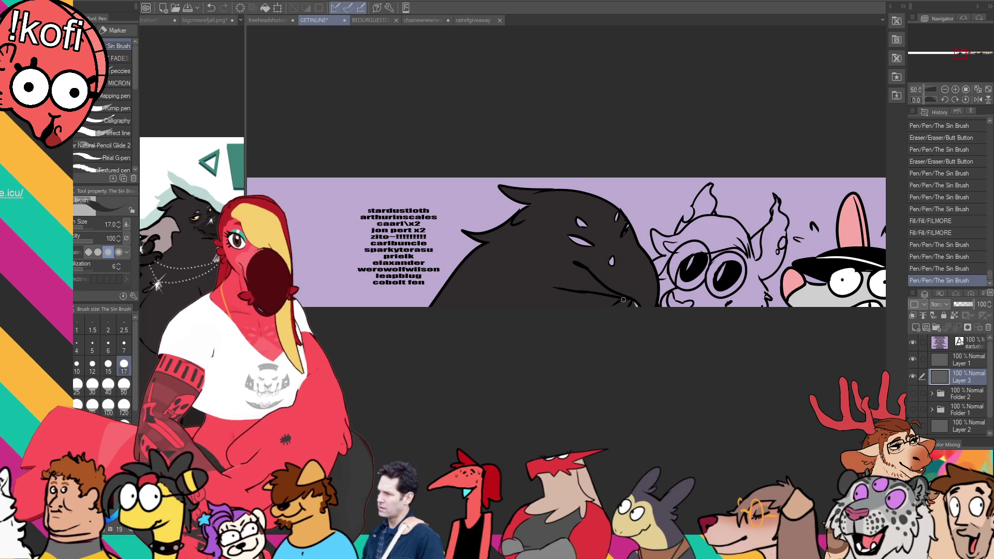
{"action": "key", "text": "ctrl+z"}
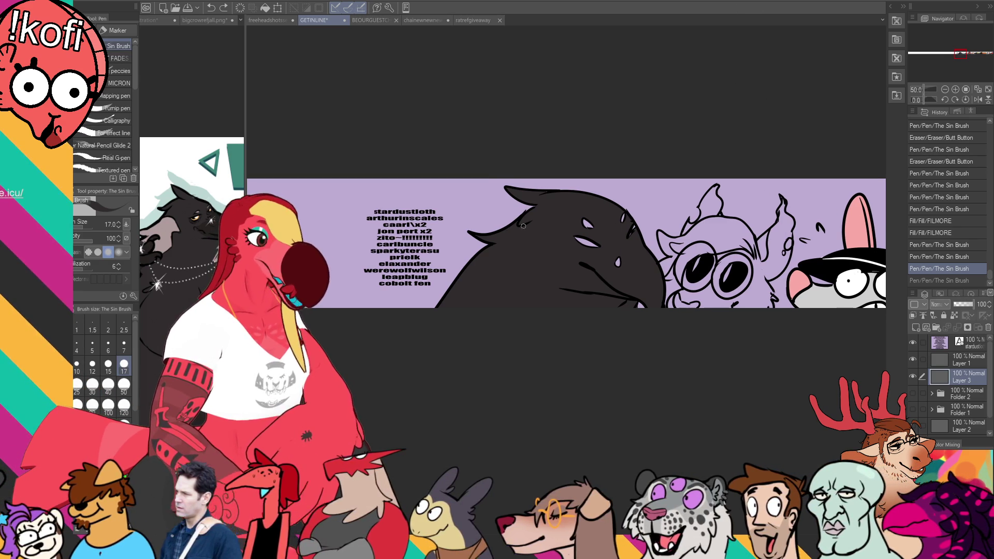
Check the crow reference, fill the crow's nostril white and ink small face details
{"action": "left_click", "coordinate": [205, 19]}
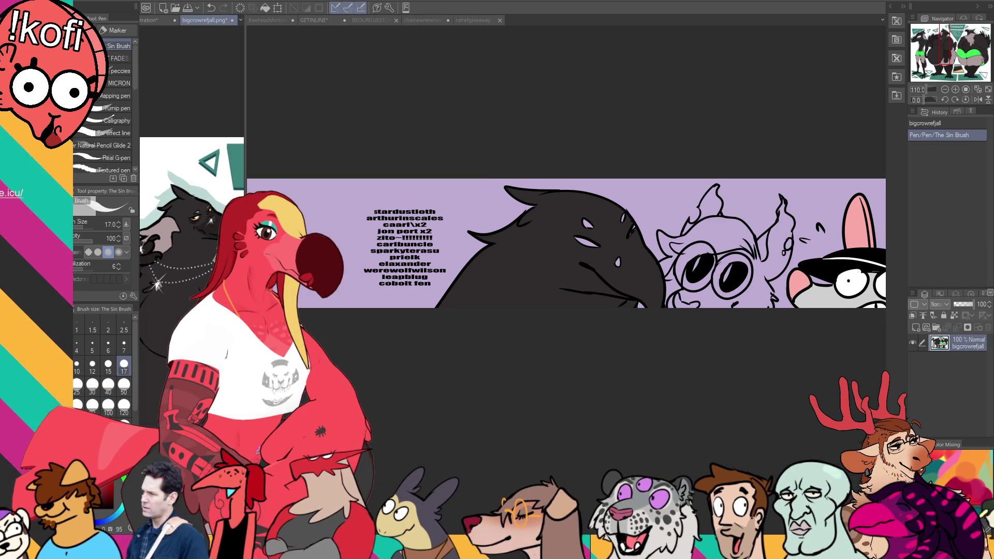
{"action": "key", "text": "g"}
{"action": "key", "text": "ctrl+Tab"}
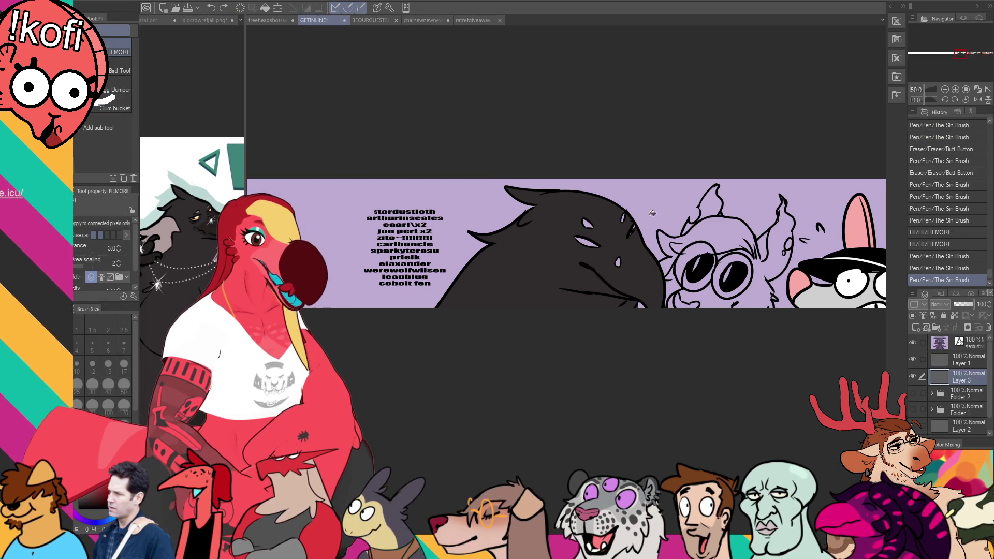
{"action": "left_click", "coordinate": [617, 261]}
{"action": "key", "text": "p"}
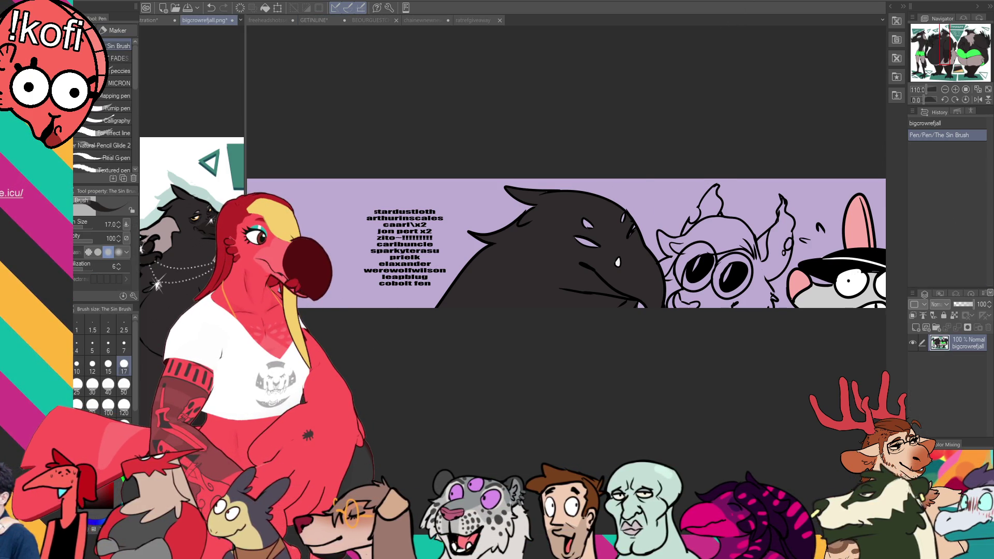
{"action": "mouse_move", "coordinate": [626, 248]}
{"action": "left_mouse_down"}
{"action": "mouse_move", "coordinate": [629, 257]}
{"action": "mouse_move", "coordinate": [590, 267]}
{"action": "mouse_move", "coordinate": [675, 225]}
{"action": "left_mouse_up"}
{"action": "key", "text": "ctrl+z"}
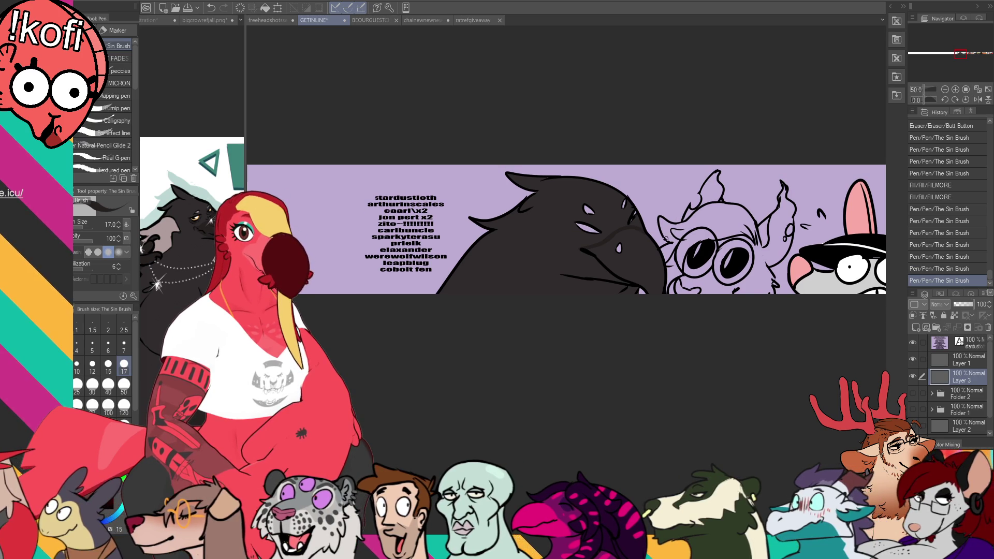
Fill two beak areas darker and ink lines along the crow's beak
{"action": "key", "text": "g"}
{"action": "left_click", "coordinate": [637, 251]}
{"action": "key", "text": "p"}
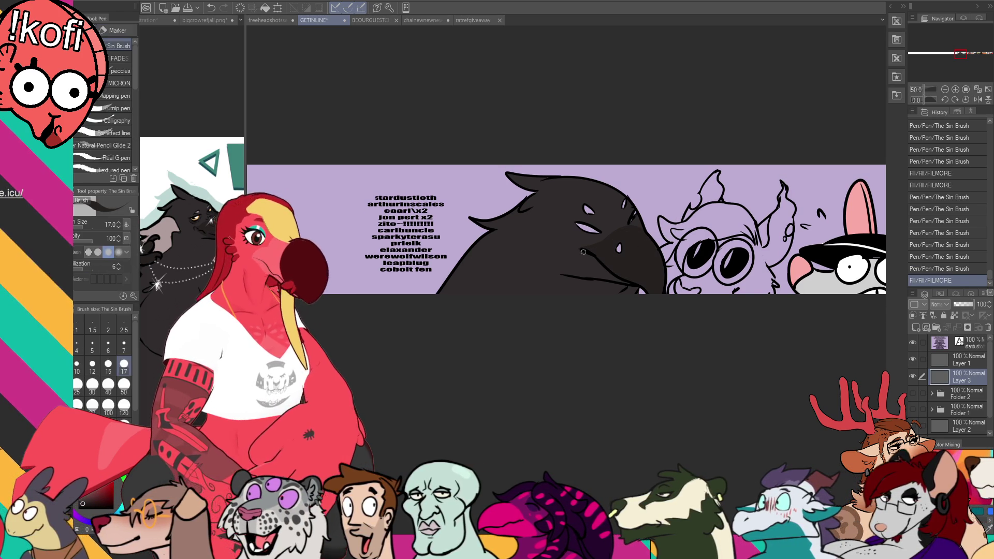
{"action": "left_click_drag", "start_coordinate": [590, 250], "coordinate": [583, 274]}
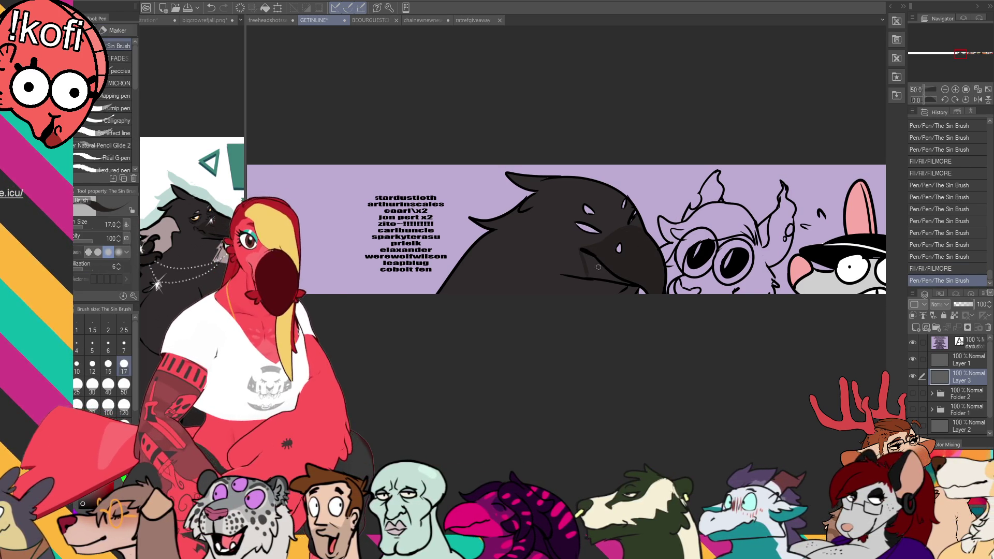
{"action": "key", "text": "g"}
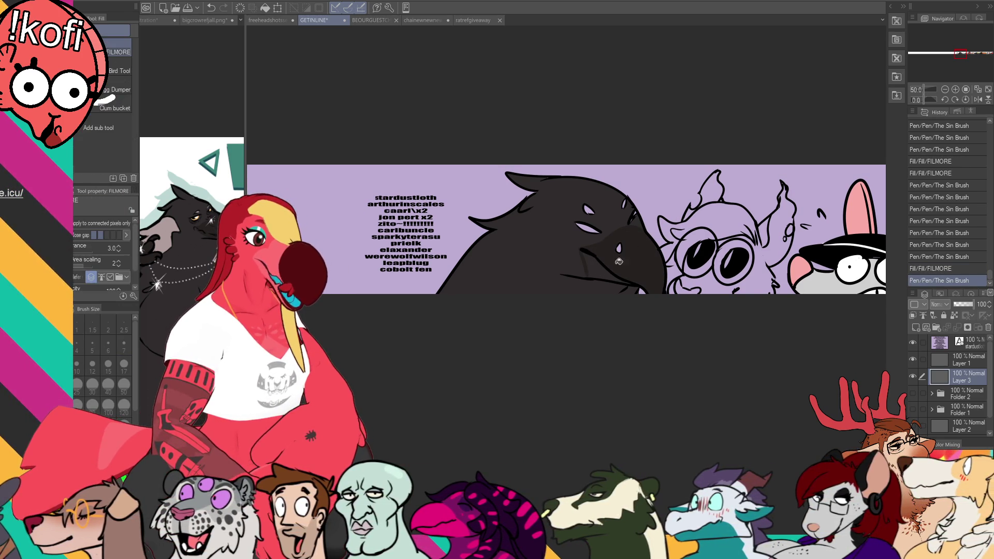
{"action": "left_click", "coordinate": [627, 256]}
{"action": "key", "text": "p"}
{"action": "mouse_move", "coordinate": [590, 256]}
{"action": "left_mouse_down"}
{"action": "mouse_move", "coordinate": [584, 266]}
{"action": "mouse_move", "coordinate": [582, 250]}
{"action": "mouse_move", "coordinate": [630, 256]}
{"action": "mouse_move", "coordinate": [585, 250]}
{"action": "mouse_move", "coordinate": [617, 228]}
{"action": "left_mouse_up"}
{"action": "key", "text": "ctrl+z"}
{"action": "key", "text": "ctrl+z"}
Restore the beak stroke and add ink strokes on the crow's face and head
{"action": "key", "text": "ctrl+y"}
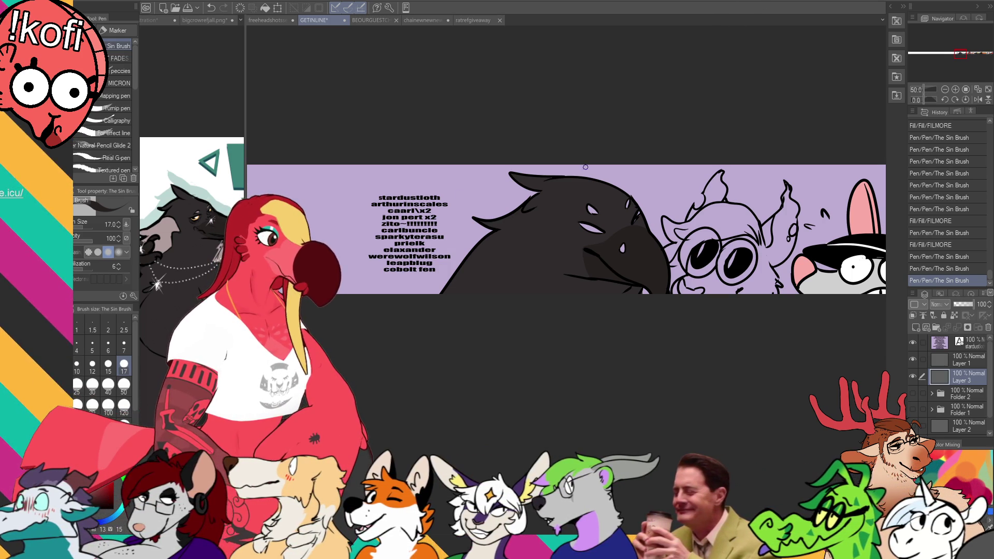
{"action": "left_click_drag", "start_coordinate": [593, 228], "coordinate": [595, 227]}
{"action": "left_click_drag", "start_coordinate": [599, 222], "coordinate": [637, 206]}
{"action": "left_click_drag", "start_coordinate": [635, 202], "coordinate": [633, 199]}
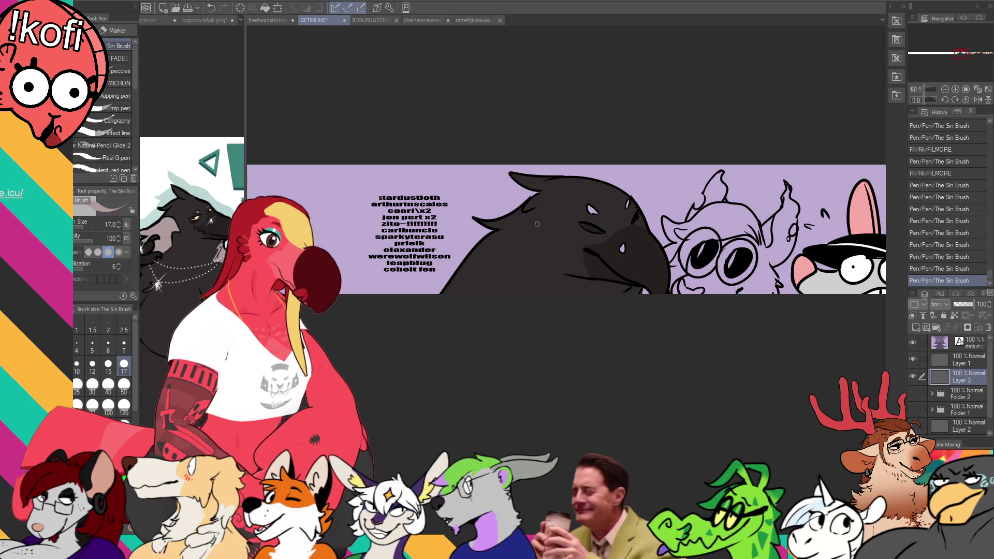
{"action": "key", "text": "ctrl+z"}
Draw a long pale curve across the crow's back and fill the enclosed area pale grey
{"action": "mouse_move", "coordinate": [495, 223]}
{"action": "left_mouse_down"}
{"action": "mouse_move", "coordinate": [521, 216]}
{"action": "mouse_move", "coordinate": [554, 255]}
{"action": "left_mouse_up"}
{"action": "key", "text": "ctrl+z"}
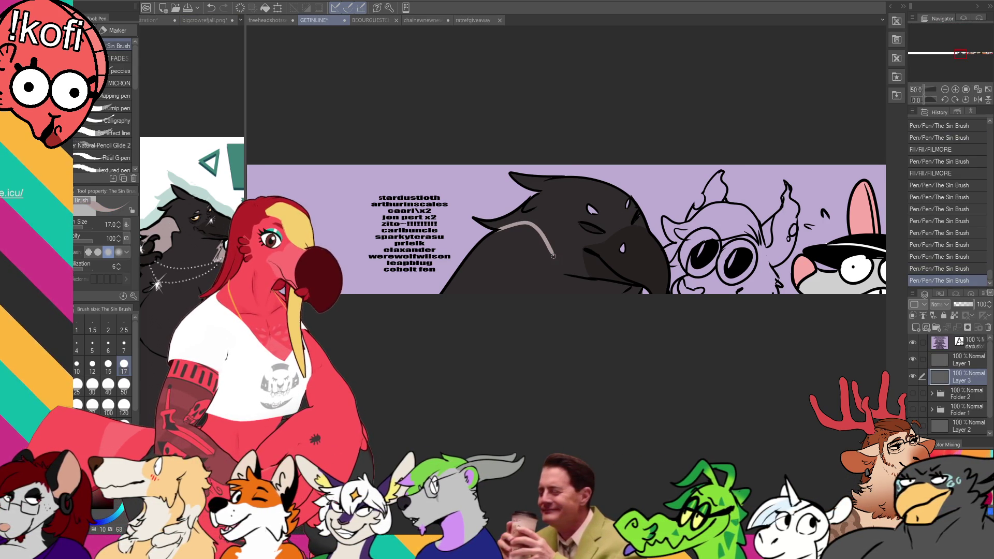
{"action": "key", "text": "ctrl+z"}
{"action": "mouse_move", "coordinate": [490, 231]}
{"action": "left_mouse_down"}
{"action": "mouse_move", "coordinate": [545, 261]}
{"action": "mouse_move", "coordinate": [513, 257]}
{"action": "mouse_move", "coordinate": [528, 292]}
{"action": "left_mouse_up"}
{"action": "left_click", "coordinate": [517, 270]}
{"action": "left_click", "coordinate": [508, 273]}
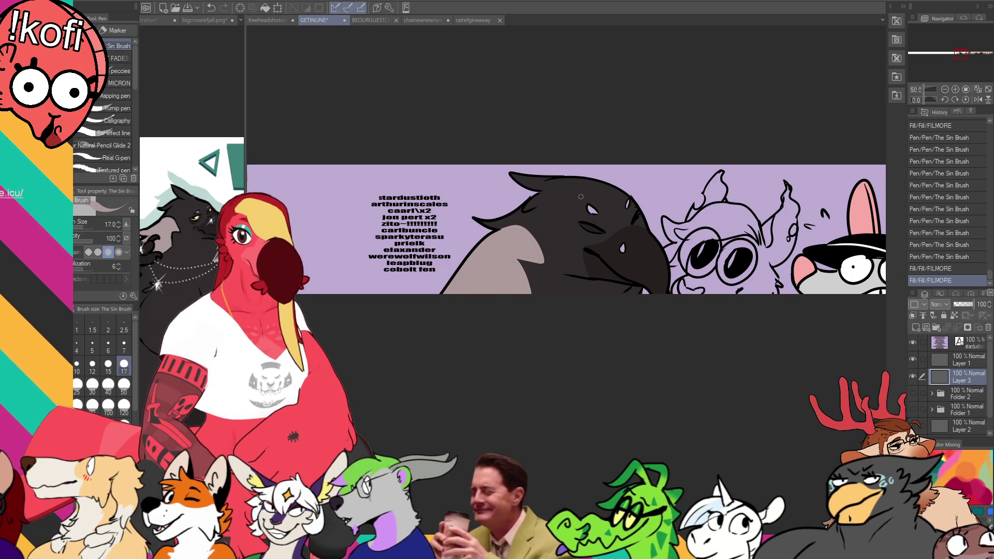
{"action": "left_click_drag", "start_coordinate": [633, 208], "coordinate": [630, 207]}
{"action": "left_click_drag", "start_coordinate": [567, 269], "coordinate": [523, 290]}
{"action": "left_click_drag", "start_coordinate": [524, 294], "coordinate": [521, 263]}
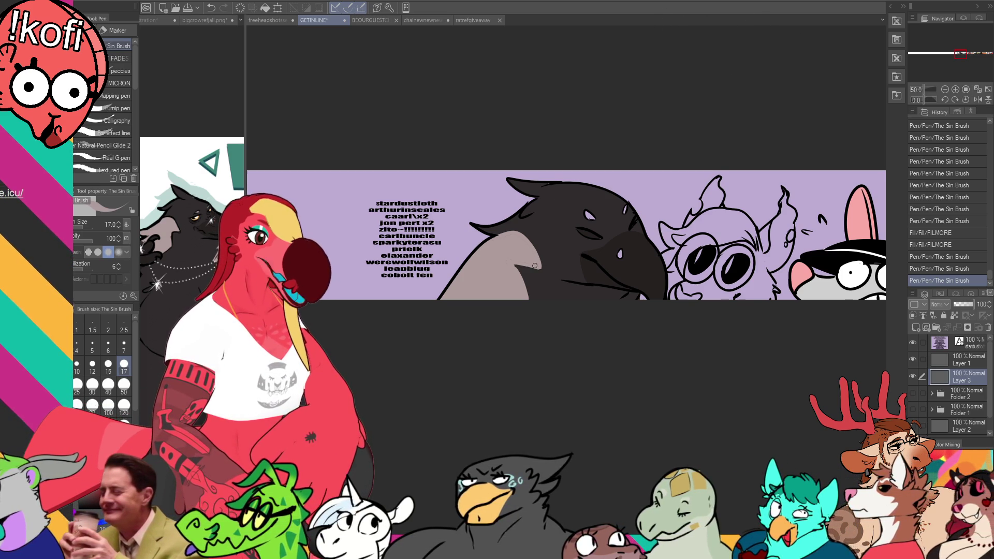
Add more Sin Brush linework strokes across the crow
{"action": "mouse_move", "coordinate": [530, 260]}
{"action": "left_mouse_down"}
{"action": "mouse_move", "coordinate": [530, 283]}
{"action": "mouse_move", "coordinate": [535, 249]}
{"action": "mouse_move", "coordinate": [525, 241]}
{"action": "mouse_move", "coordinate": [568, 184]}
{"action": "left_mouse_up"}
{"action": "key", "text": "ctrl+z"}
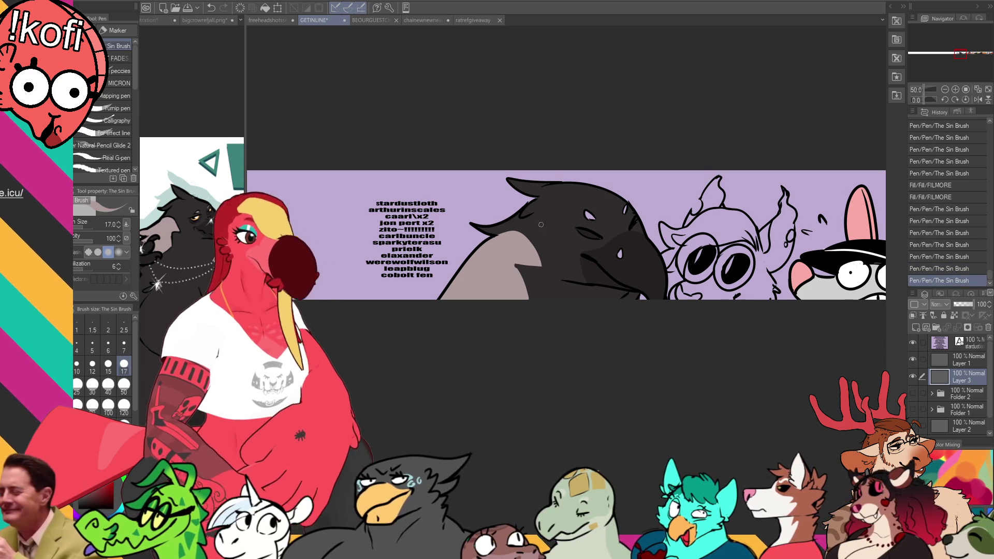
{"action": "left_click_drag", "start_coordinate": [536, 239], "coordinate": [531, 249]}
{"action": "left_click_drag", "start_coordinate": [676, 140], "coordinate": [666, 149]}
{"action": "mouse_move", "coordinate": [501, 273]}
{"action": "left_mouse_down"}
{"action": "mouse_move", "coordinate": [516, 307]}
{"action": "mouse_move", "coordinate": [524, 292]}
{"action": "left_mouse_up"}
{"action": "left_click_drag", "start_coordinate": [714, 162], "coordinate": [713, 171]}
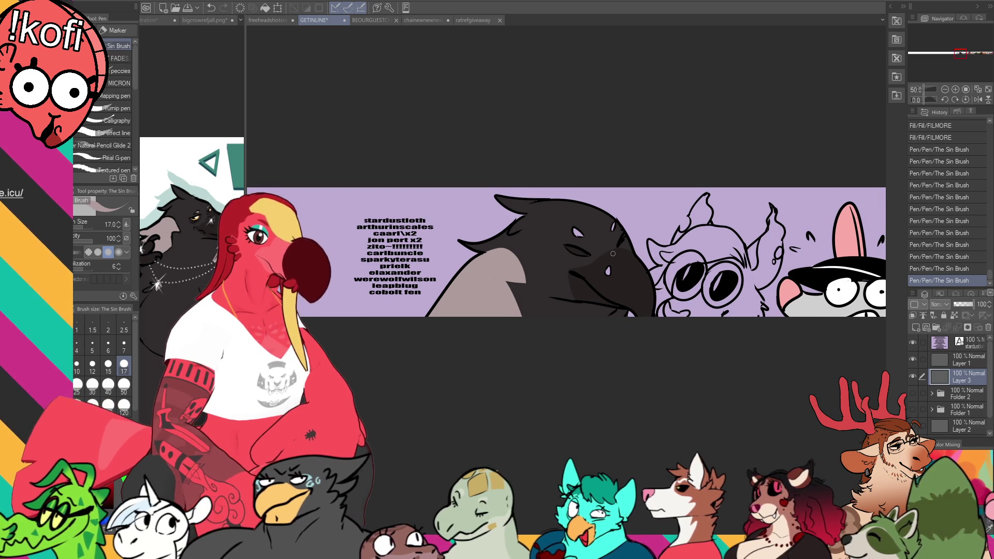
Fill the four remaining gaps in the crow's colouring, then bring up bigcrowrefjall.png
{"action": "key", "text": "g"}
{"action": "key", "text": "g"}
{"action": "left_click", "coordinate": [584, 232]}
{"action": "left_click", "coordinate": [603, 209]}
{"action": "left_click", "coordinate": [615, 220]}
{"action": "left_click", "coordinate": [616, 228]}
{"action": "key", "text": "p"}
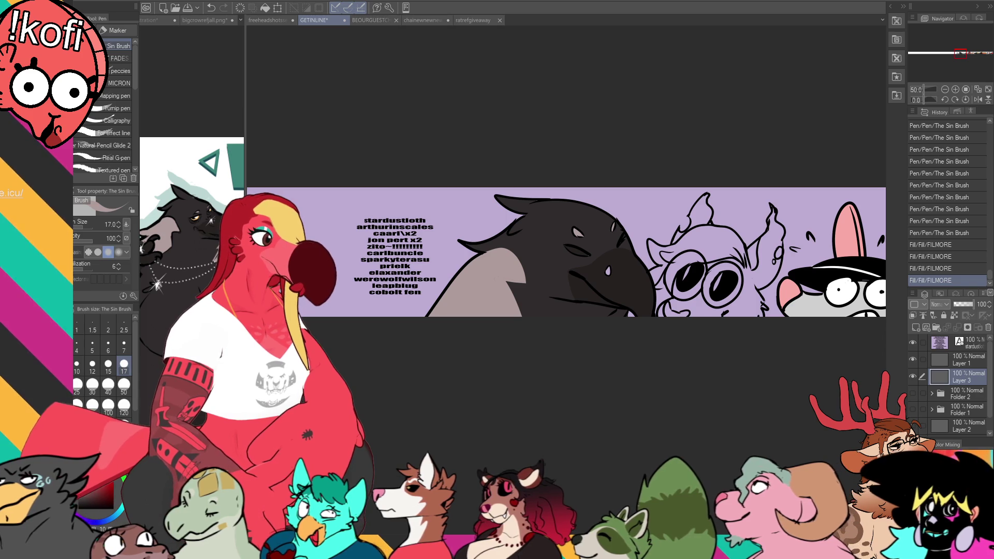
{"action": "left_click", "coordinate": [204, 20]}
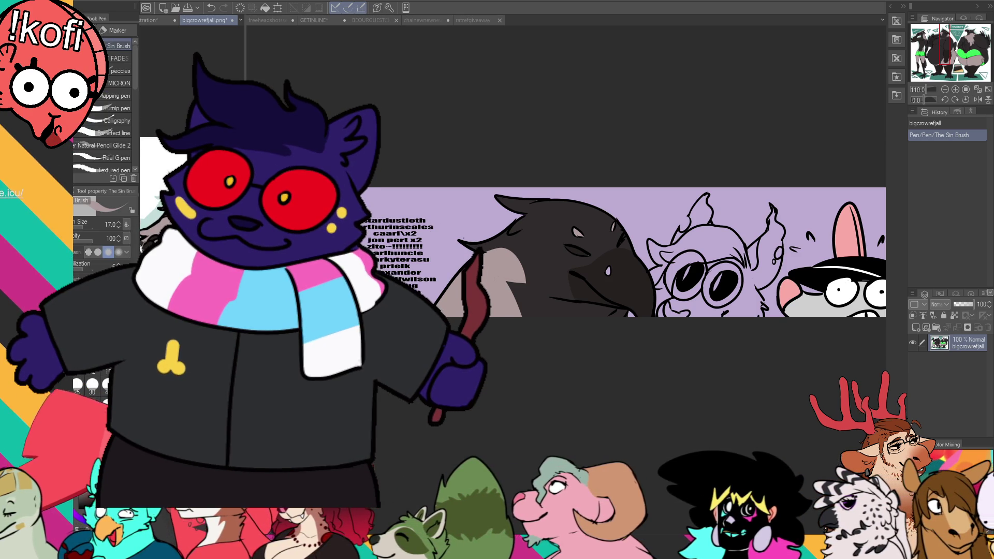
Paste the lavender artwork into bigcrowrefjall.png, position it, and return to GETINLINE
{"action": "key", "text": "ctrl+v"}
{"action": "key", "text": "k"}
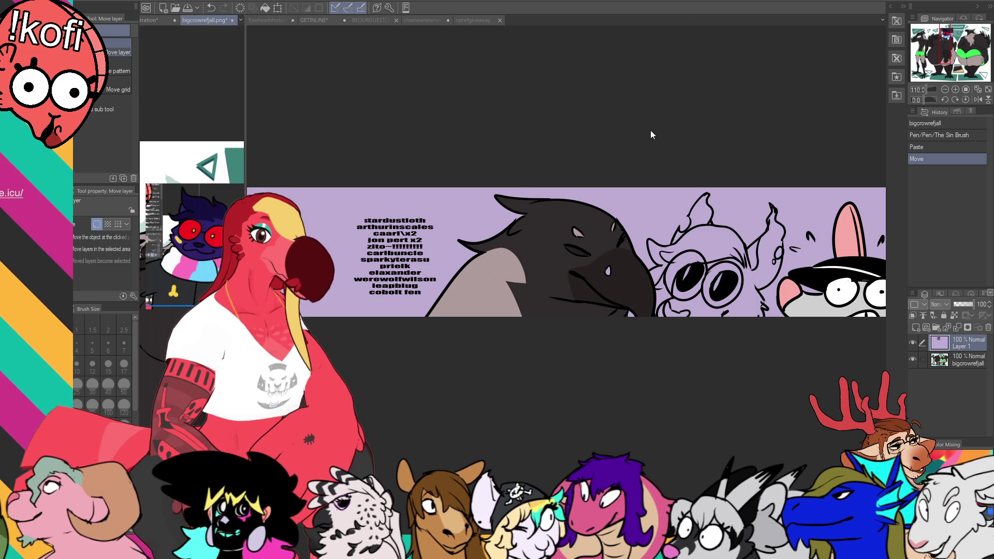
{"action": "key", "text": "p"}
{"action": "key", "text": "ctrl+Tab"}
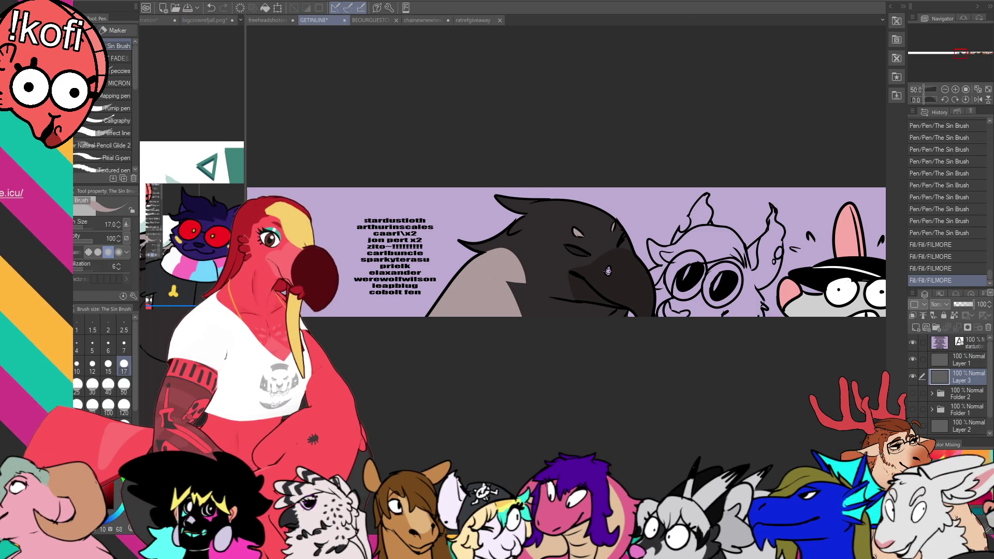
Fill one more crow area, then draw an X over the crow's eye on Layer 1
{"action": "key", "text": "g"}
{"action": "left_click", "coordinate": [611, 269]}
{"action": "left_click_drag", "start_coordinate": [639, 227], "coordinate": [640, 225]}
{"action": "key", "text": "p"}
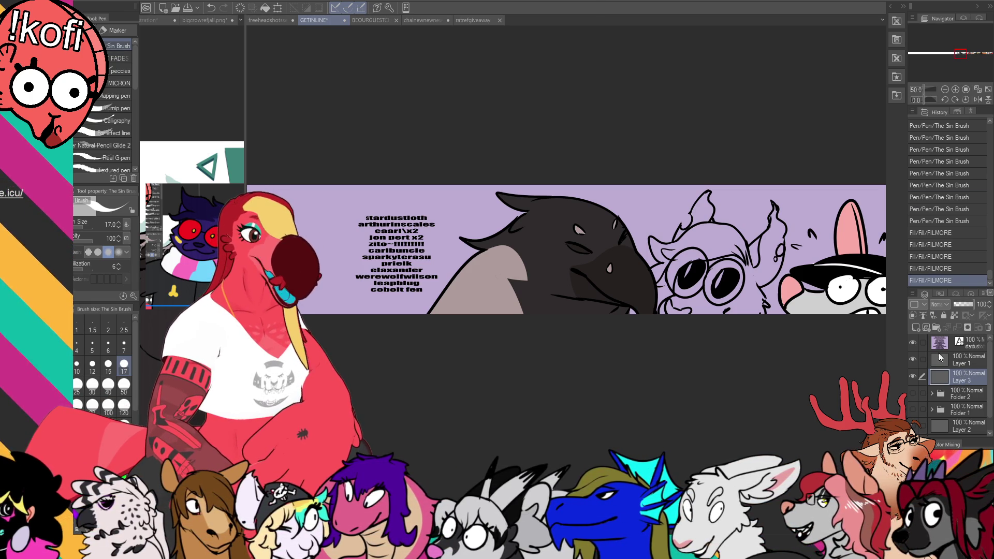
{"action": "left_click", "coordinate": [971, 363]}
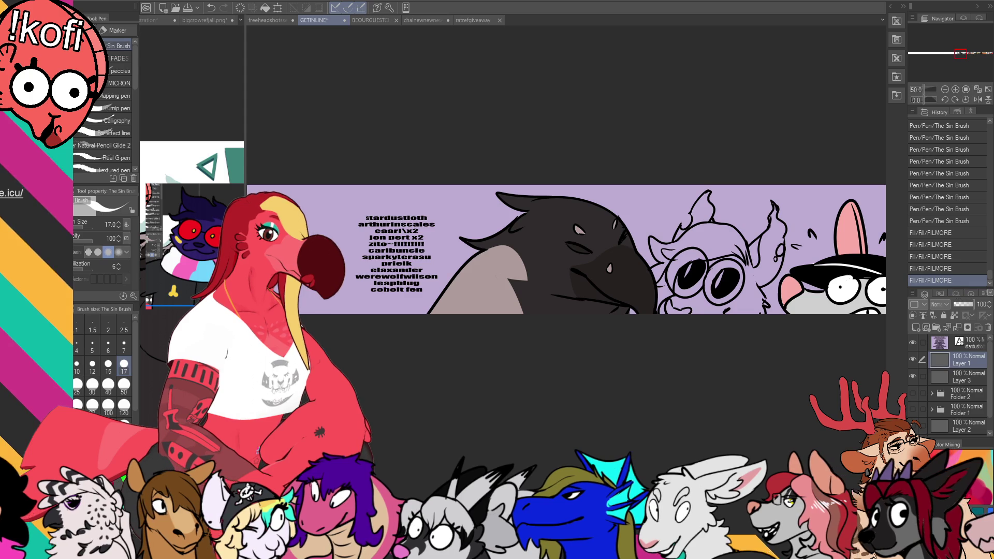
{"action": "mouse_move", "coordinate": [605, 257]}
{"action": "left_mouse_down"}
{"action": "mouse_move", "coordinate": [615, 270]}
{"action": "mouse_move", "coordinate": [602, 275]}
{"action": "left_mouse_up"}
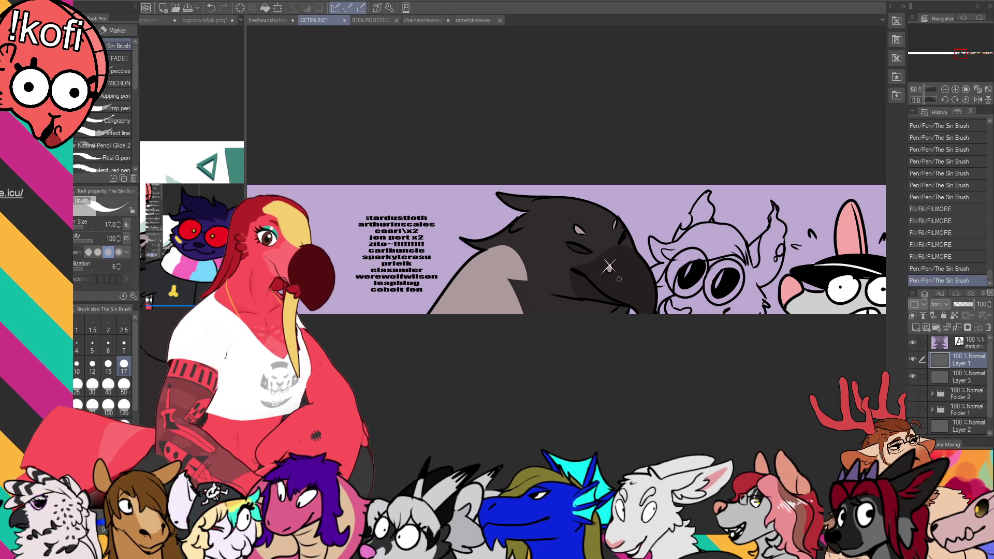
{"action": "scroll", "coordinate": [673, 155], "scroll_direction": "up", "scroll_amount": 1}
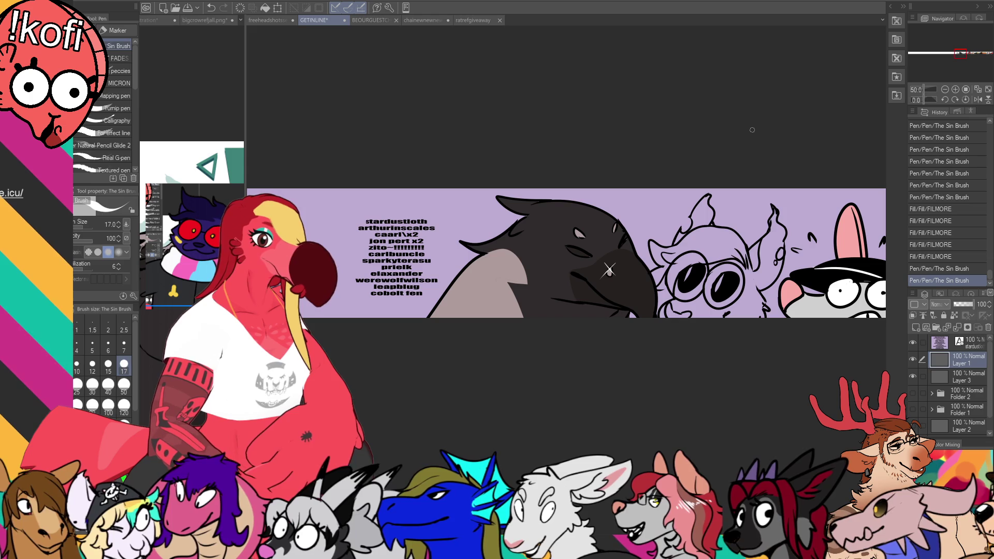
Delete two name lines from the supporter list with the Text tool and commit the edit
{"action": "key", "text": "t"}
{"action": "left_click", "coordinate": [421, 235]}
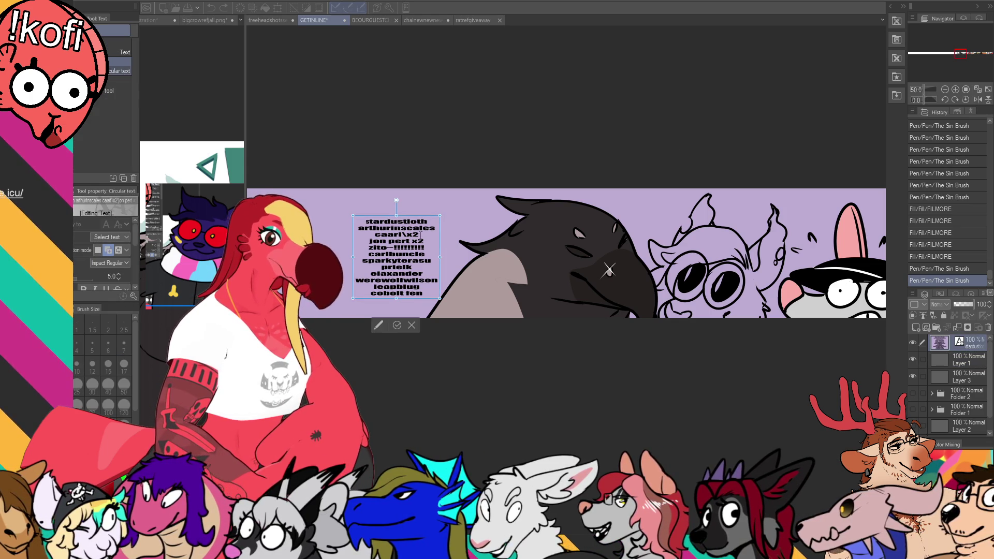
{"action": "key", "text": "shift+End"}
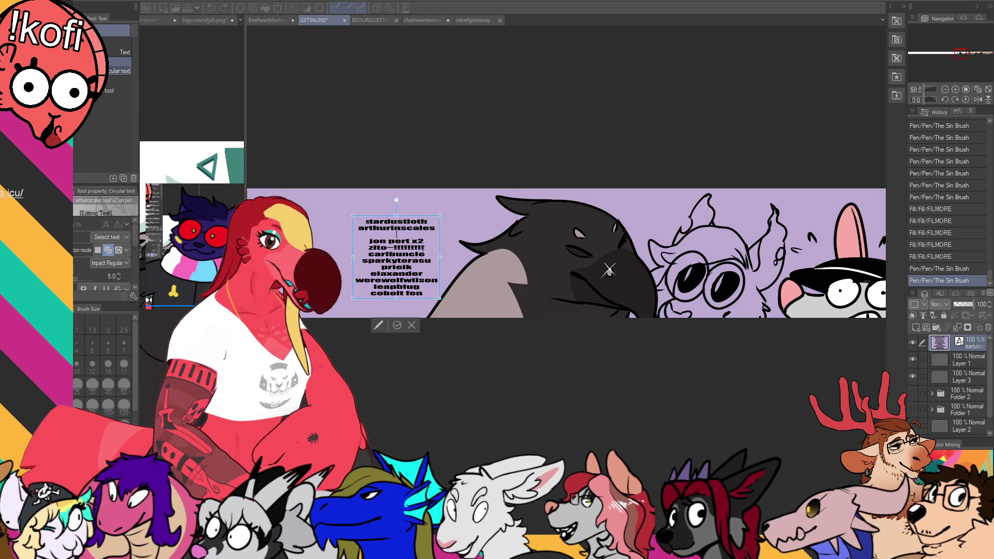
{"action": "key", "text": "BackSpace"}
{"action": "key", "text": "BackSpace"}
{"action": "key", "text": "shift+Home"}
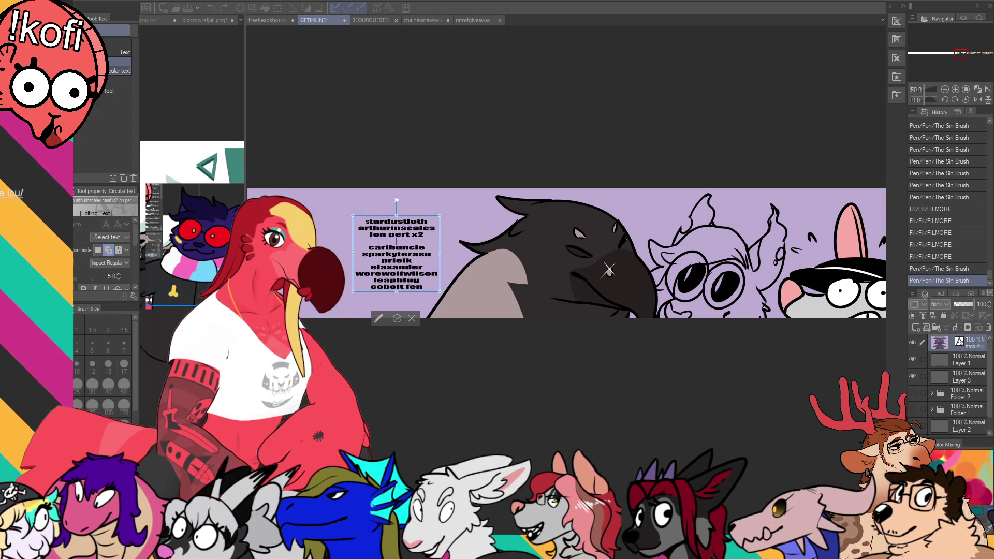
{"action": "key", "text": "BackSpace"}
{"action": "key", "text": "BackSpace"}
{"action": "left_click", "coordinate": [963, 360]}
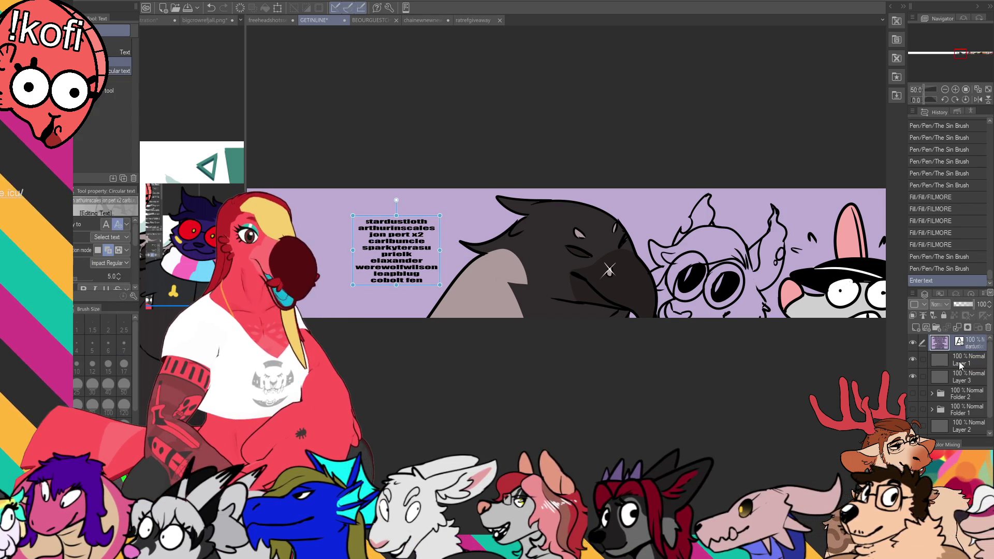
Fill the creature's eyes red, then undo the fills made on the wrong layer
{"action": "key", "text": "p"}
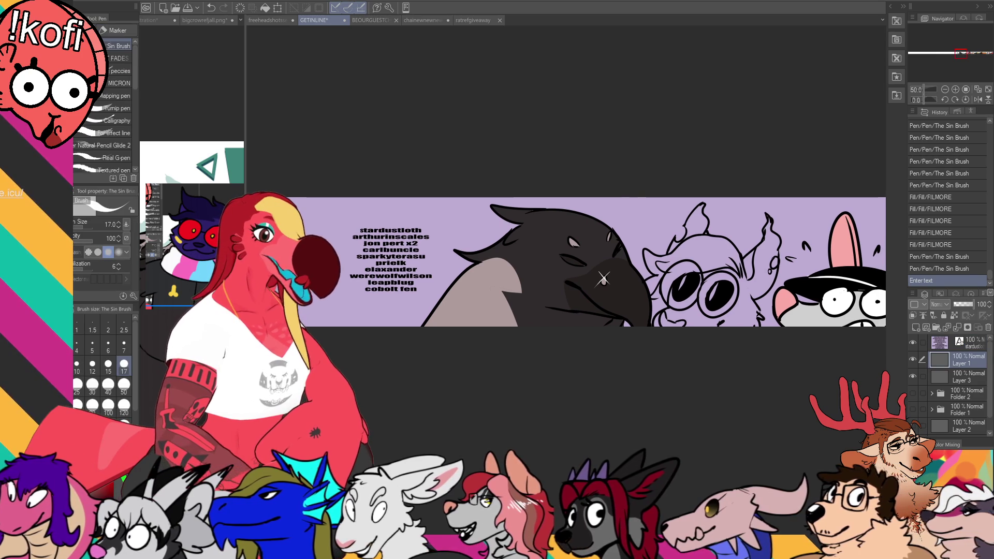
{"action": "left_click", "coordinate": [204, 20]}
{"action": "key", "text": "g"}
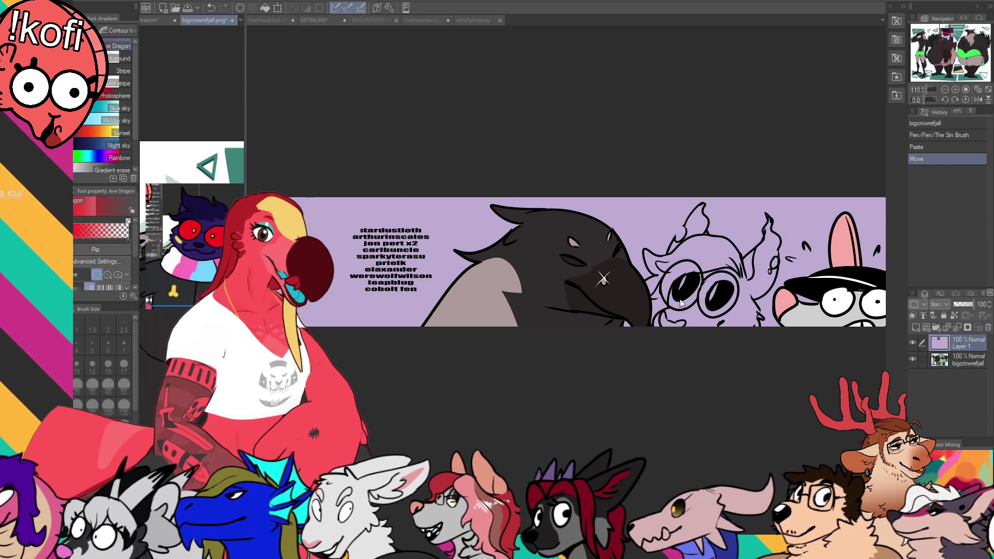
{"action": "left_click", "coordinate": [313, 20]}
{"action": "left_click", "coordinate": [685, 292]}
{"action": "left_click", "coordinate": [675, 275]}
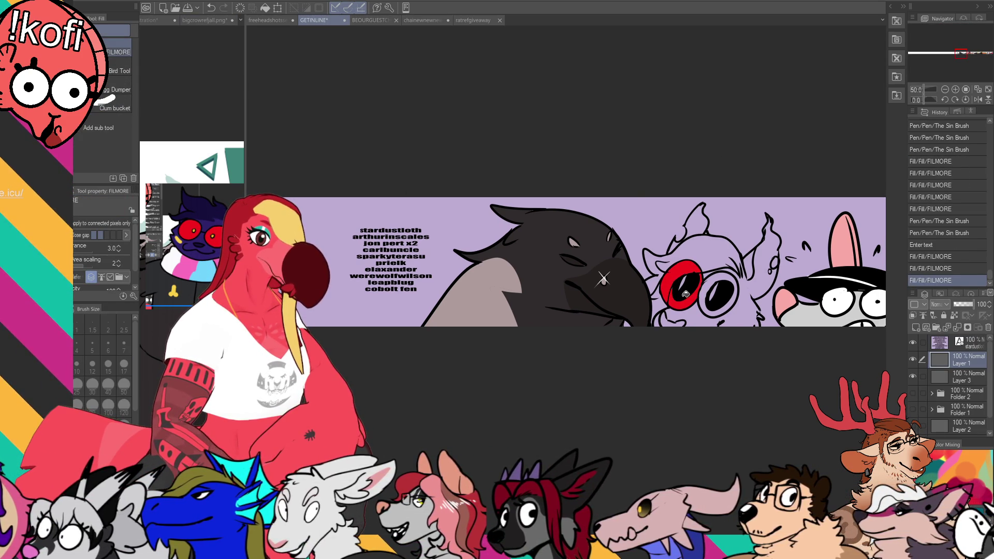
{"action": "key", "text": "ctrl+z"}
{"action": "key", "text": "ctrl+z"}
{"action": "key", "text": "alt+bracketleft"}
On Layer 3, fill the creature's eyes solid red
{"action": "left_click", "coordinate": [681, 300]}
{"action": "left_click", "coordinate": [669, 283]}
{"action": "left_click", "coordinate": [676, 275]}
{"action": "left_click", "coordinate": [690, 299]}
{"action": "left_click", "coordinate": [719, 297]}
{"action": "left_click", "coordinate": [714, 284]}
{"action": "left_click", "coordinate": [721, 268]}
Fill the creature's head, ears and small gaps dark blue
{"action": "left_click", "coordinate": [722, 268]}
{"action": "left_click", "coordinate": [710, 256]}
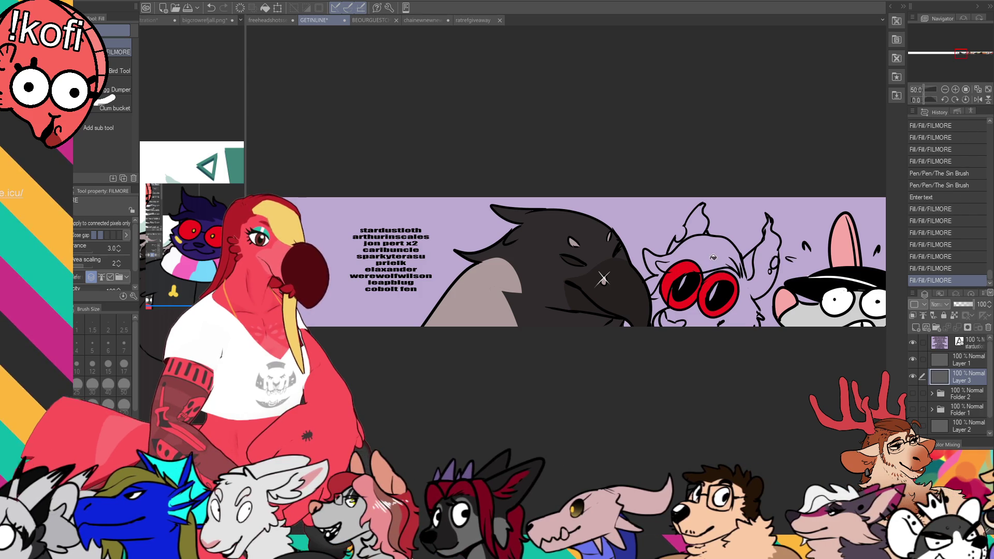
{"action": "left_click", "coordinate": [689, 243]}
{"action": "left_click", "coordinate": [767, 244]}
{"action": "left_click", "coordinate": [756, 272]}
{"action": "left_click", "coordinate": [750, 265]}
{"action": "left_click", "coordinate": [709, 272]}
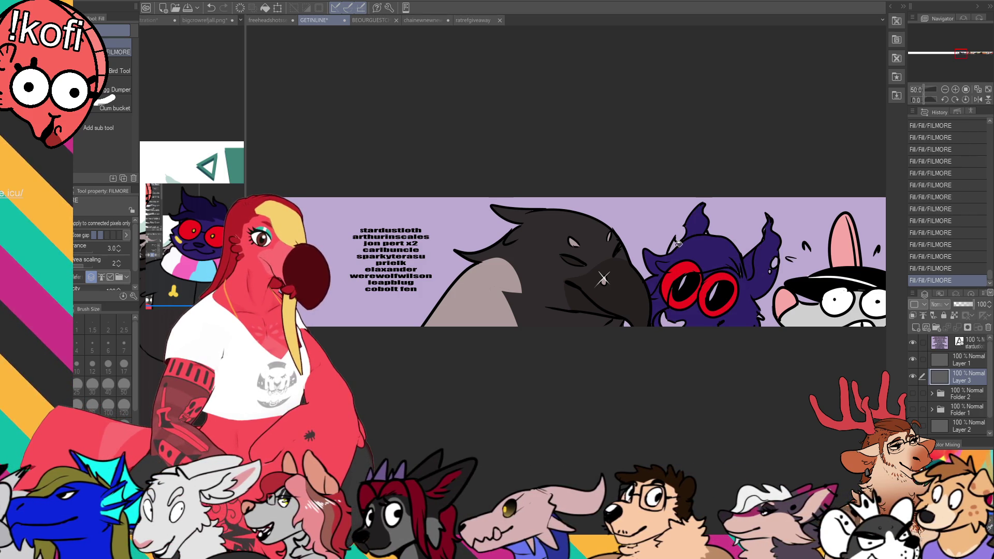
Paint over the unfilled spots on the creature's head and ears with the brush
{"action": "left_click", "coordinate": [204, 19]}
{"action": "key", "text": "ctrl+Tab"}
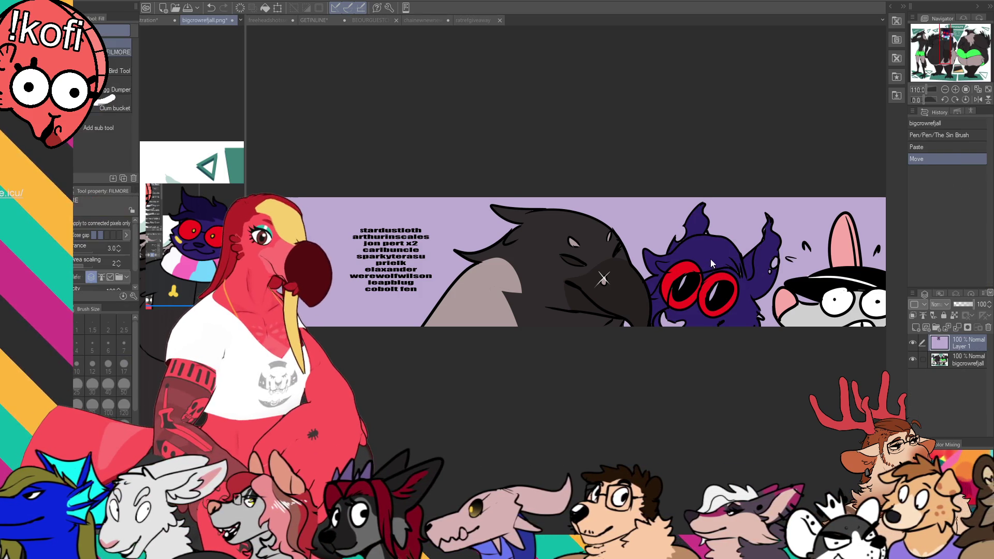
{"action": "key", "text": "p"}
{"action": "left_click_drag", "start_coordinate": [668, 298], "coordinate": [671, 313]}
{"action": "left_click_drag", "start_coordinate": [663, 306], "coordinate": [665, 321]}
{"action": "left_click_drag", "start_coordinate": [738, 265], "coordinate": [744, 279]}
{"action": "mouse_move", "coordinate": [702, 231]}
{"action": "left_mouse_down"}
{"action": "mouse_move", "coordinate": [708, 238]}
{"action": "mouse_move", "coordinate": [690, 244]}
{"action": "left_mouse_up"}
{"action": "left_click_drag", "start_coordinate": [701, 204], "coordinate": [707, 209]}
{"action": "mouse_move", "coordinate": [753, 237]}
{"action": "left_mouse_down"}
{"action": "mouse_move", "coordinate": [742, 236]}
{"action": "mouse_move", "coordinate": [750, 231]}
{"action": "left_mouse_up"}
{"action": "key", "text": "ctrl+z"}
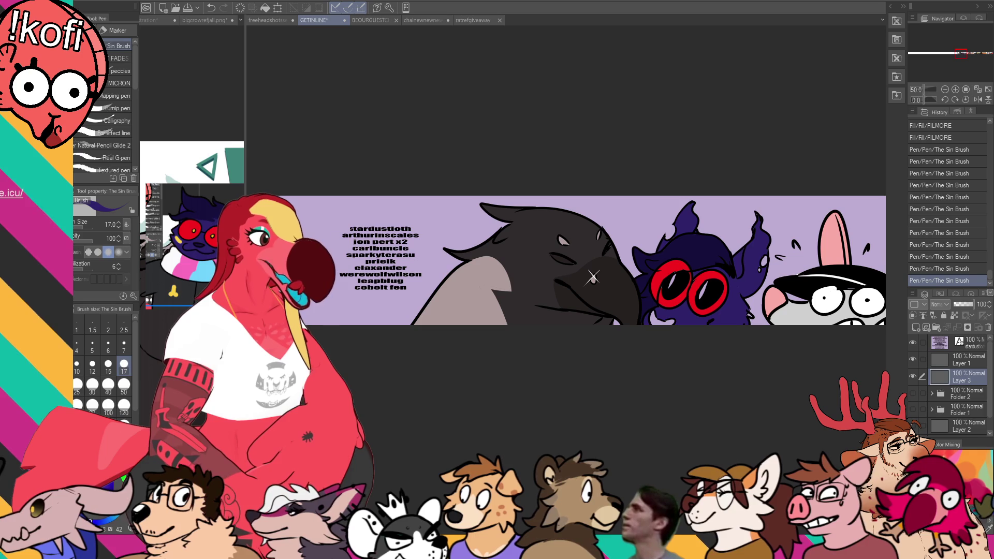
Dab small yellow marks on the creature and paint yellow slit pupils into both red eyes
{"action": "key", "text": "g"}
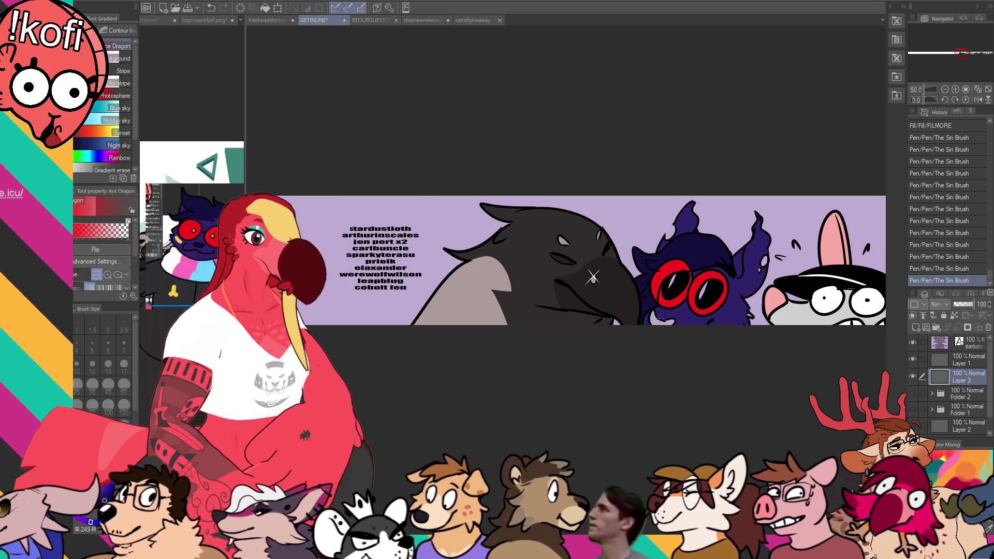
{"action": "left_click", "coordinate": [702, 251]}
{"action": "key", "text": "ctrl+Tab"}
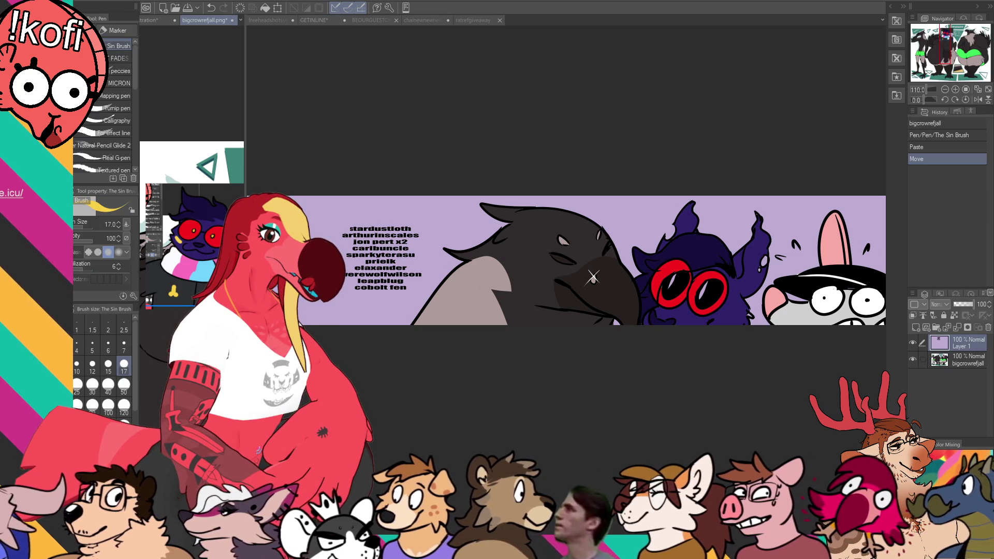
{"action": "key", "text": "ctrl+Tab"}
{"action": "left_click", "coordinate": [721, 313]}
{"action": "left_click", "coordinate": [729, 307]}
{"action": "left_click", "coordinate": [749, 313]}
{"action": "left_click", "coordinate": [748, 314]}
{"action": "left_click", "coordinate": [745, 311]}
{"action": "left_click", "coordinate": [725, 309]}
{"action": "key", "text": "ctrl+z"}
{"action": "mouse_move", "coordinate": [676, 275]}
{"action": "left_mouse_down"}
{"action": "mouse_move", "coordinate": [671, 285]}
{"action": "mouse_move", "coordinate": [705, 291]}
{"action": "mouse_move", "coordinate": [703, 300]}
{"action": "left_mouse_up"}
{"action": "left_click", "coordinate": [710, 248], "text": "alt"}
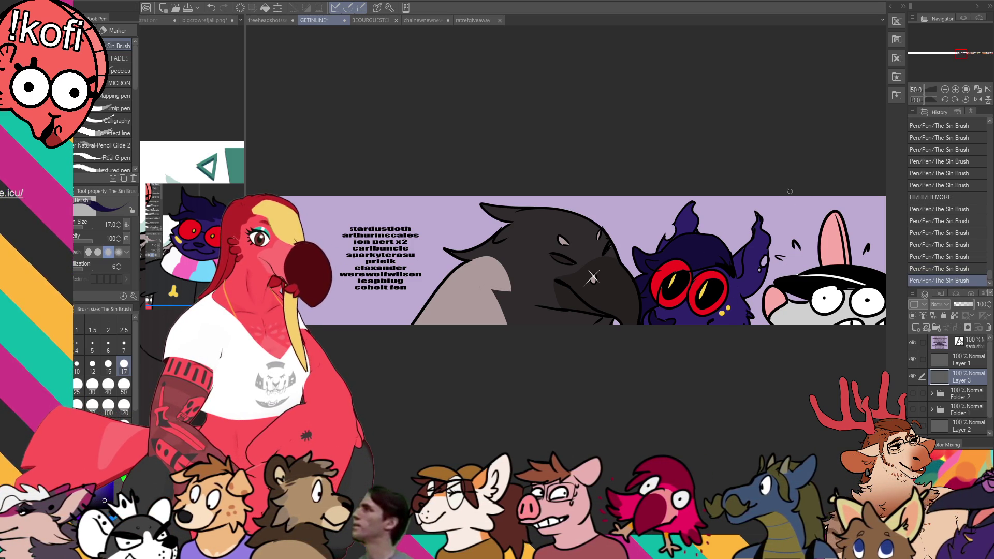
Auto-select the blue creature's ears and head
{"action": "key", "text": "w"}
{"action": "left_click", "coordinate": [673, 244]}
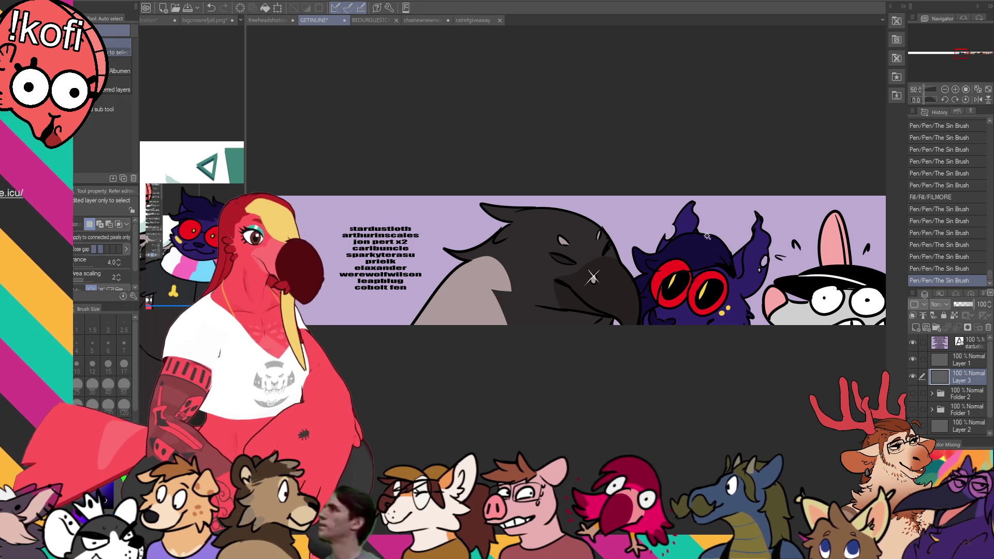
{"action": "left_click", "coordinate": [665, 238]}
{"action": "left_click", "coordinate": [743, 259]}
{"action": "left_click", "coordinate": [740, 264]}
Sweep a dark Ace Dragon gradient across the selected head and ears, then deselect
{"action": "key", "text": "g"}
{"action": "left_click", "coordinate": [757, 216]}
{"action": "key", "text": "ctrl+z"}
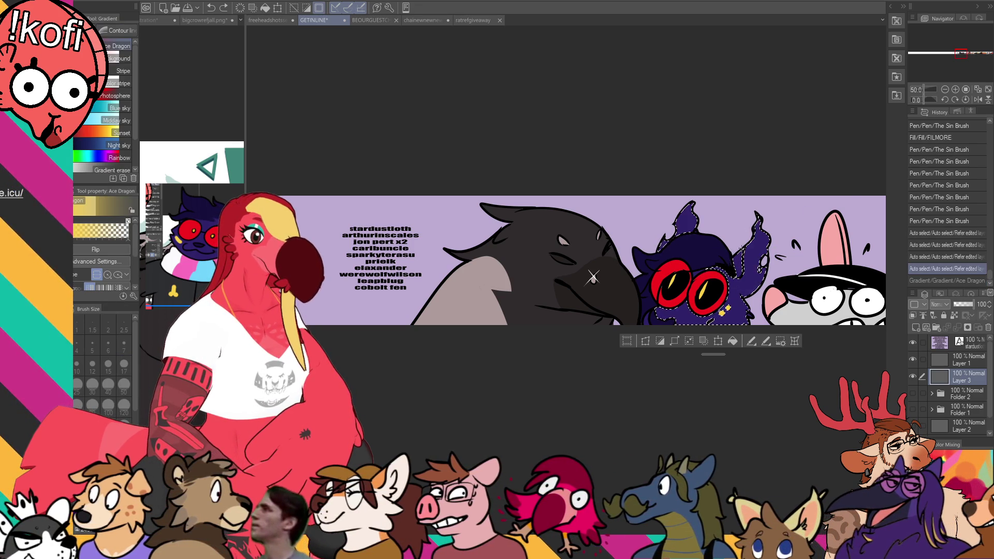
{"action": "key", "text": "g"}
{"action": "left_click", "coordinate": [757, 217]}
{"action": "key", "text": "ctrl+z"}
{"action": "key", "text": "g"}
{"action": "left_click_drag", "start_coordinate": [757, 218], "coordinate": [715, 247]}
{"action": "key", "text": "ctrl+d"}
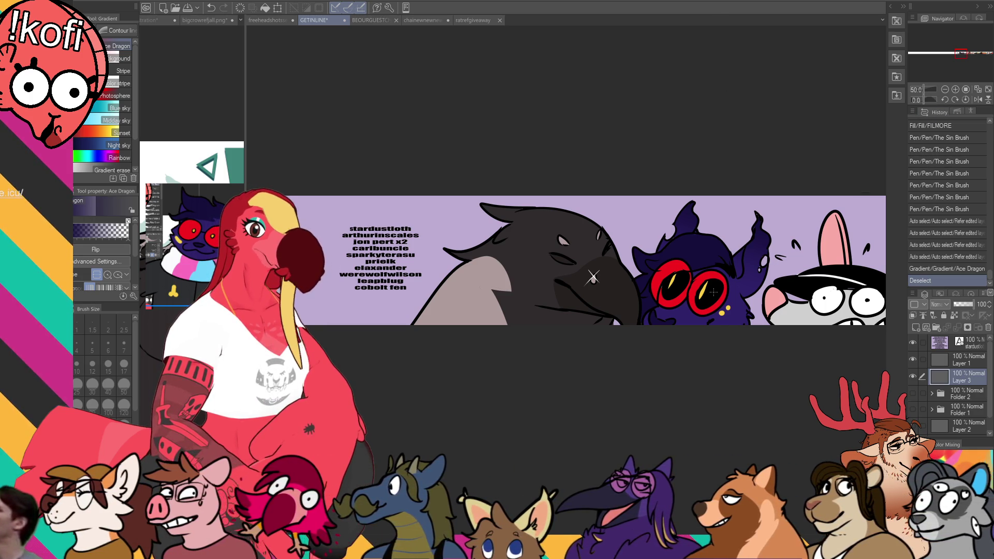
{"action": "left_click_drag", "start_coordinate": [759, 192], "coordinate": [741, 180]}
Darken the crow's beak with two short strokes, then switch to BEOURGUESTCHARACTERLISTlineup
{"action": "key", "text": "p"}
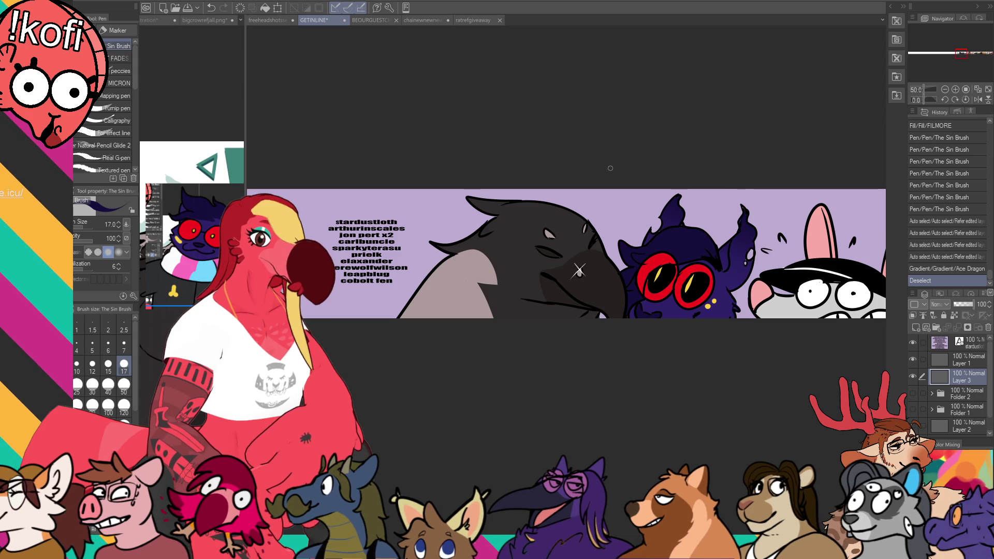
{"action": "left_click_drag", "start_coordinate": [557, 259], "coordinate": [579, 270]}
{"action": "left_click_drag", "start_coordinate": [577, 267], "coordinate": [583, 278]}
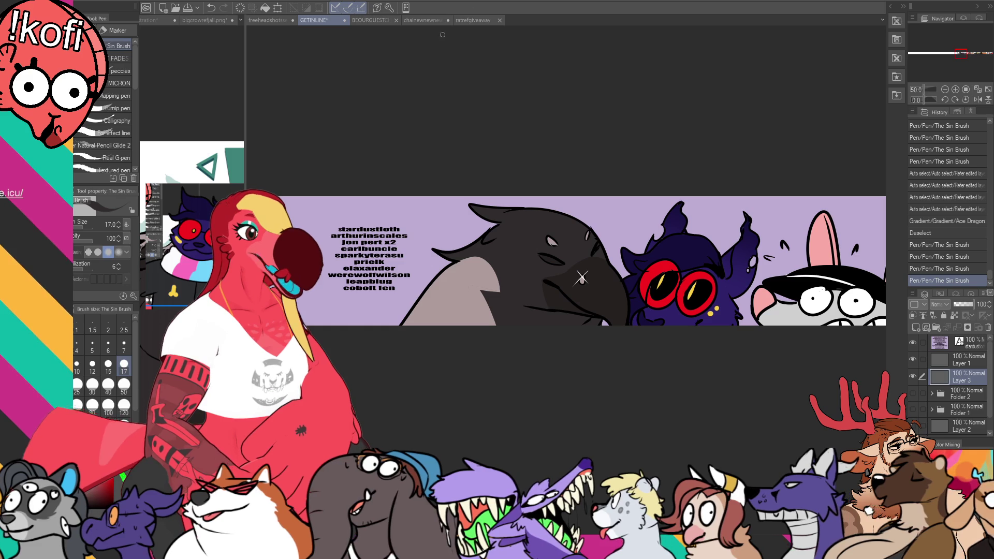
{"action": "left_click", "coordinate": [362, 21]}
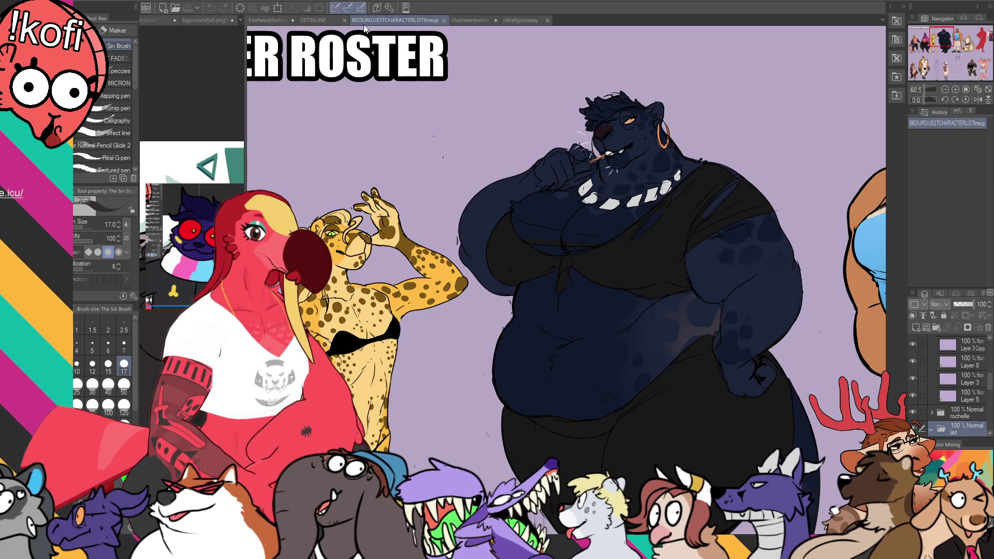
Switch from the deer reference to the free headshots sketch sheet and zoom in
{"action": "left_click", "coordinate": [458, 21]}
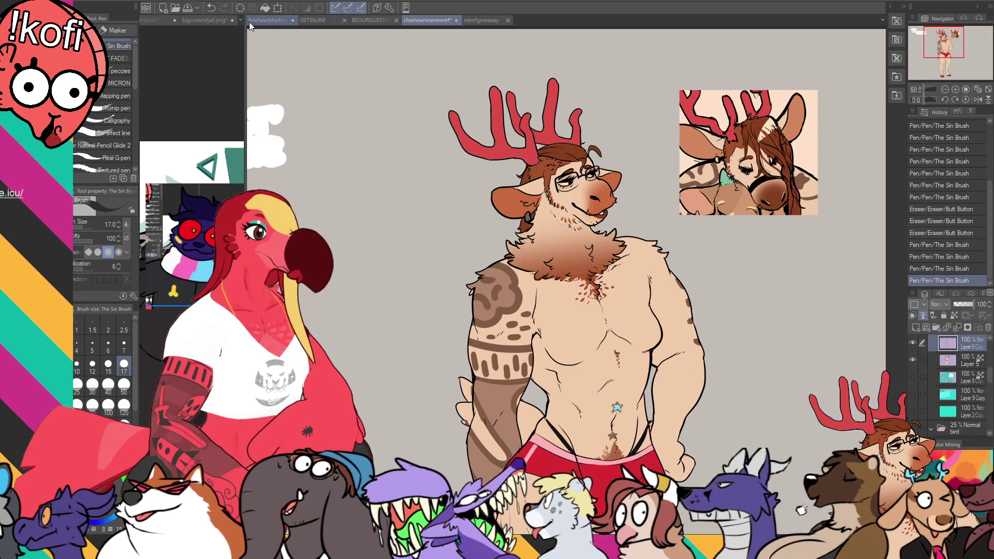
{"action": "left_click", "coordinate": [252, 20]}
{"action": "scroll", "coordinate": [573, 409], "scroll_direction": "up", "scroll_amount": 5}
{"action": "scroll", "coordinate": [573, 409], "scroll_direction": "up", "scroll_amount": 5}
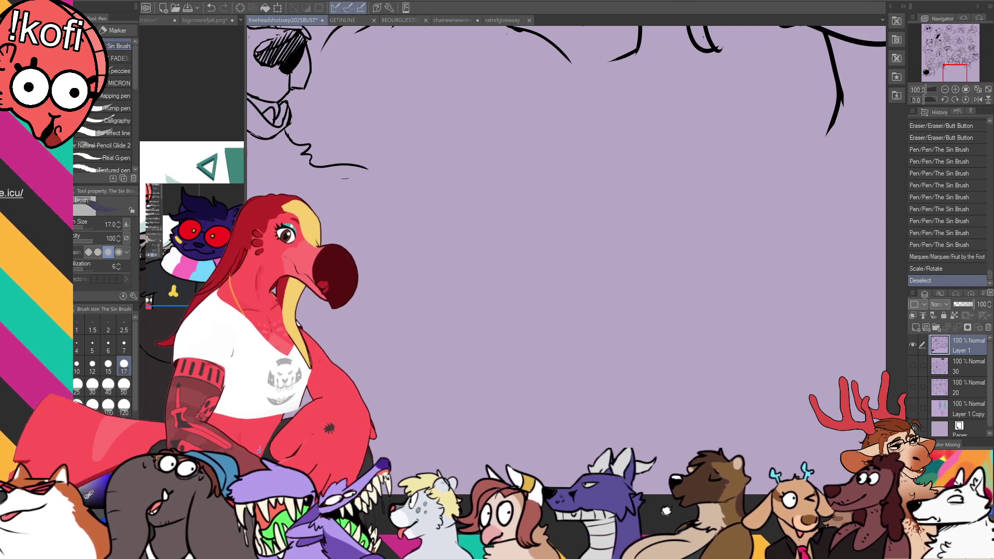
Thin the pen and sketch the snout's upper jaw curve, redoing rejected attempts
{"action": "mouse_move", "coordinate": [668, 177]}
{"action": "left_mouse_down"}
{"action": "mouse_move", "coordinate": [659, 295]}
{"action": "mouse_move", "coordinate": [500, 360]}
{"action": "left_mouse_up"}
{"action": "key", "text": "ctrl+z"}
{"action": "key", "text": "bracketleft"}
{"action": "key", "text": "bracketleft"}
{"action": "key", "text": "bracketleft"}
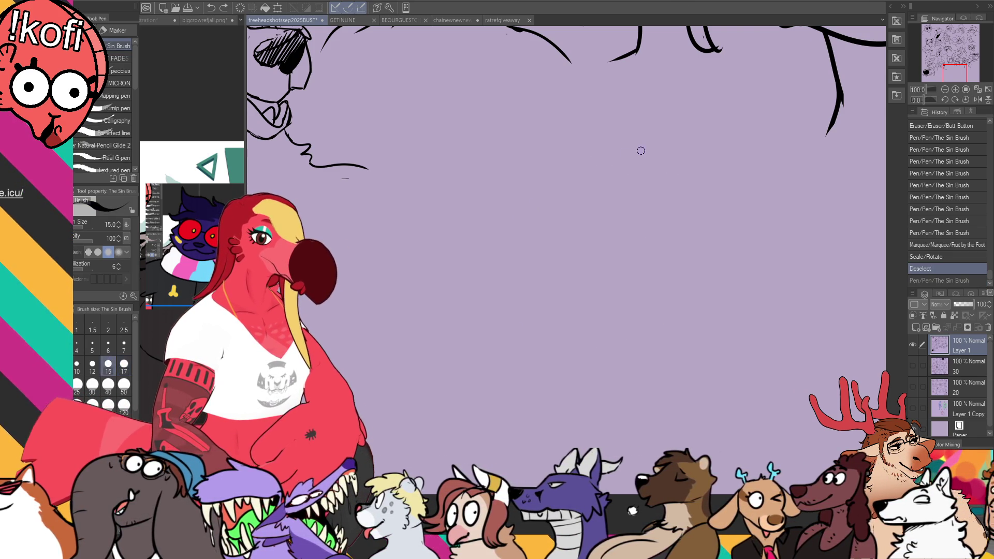
{"action": "left_click_drag", "start_coordinate": [573, 180], "coordinate": [529, 240]}
{"action": "key", "text": "ctrl+z"}
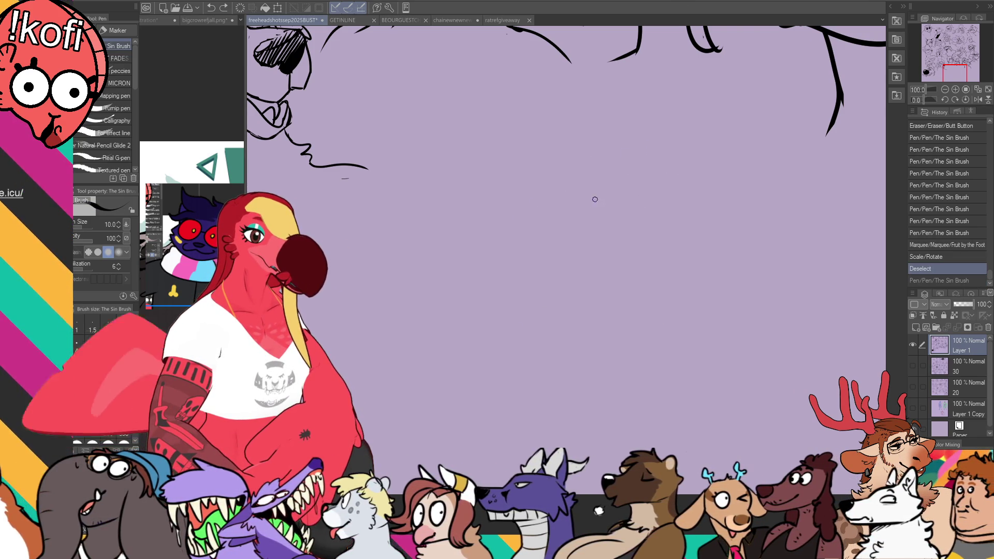
{"action": "left_click_drag", "start_coordinate": [585, 192], "coordinate": [548, 346]}
{"action": "key", "text": "ctrl+z"}
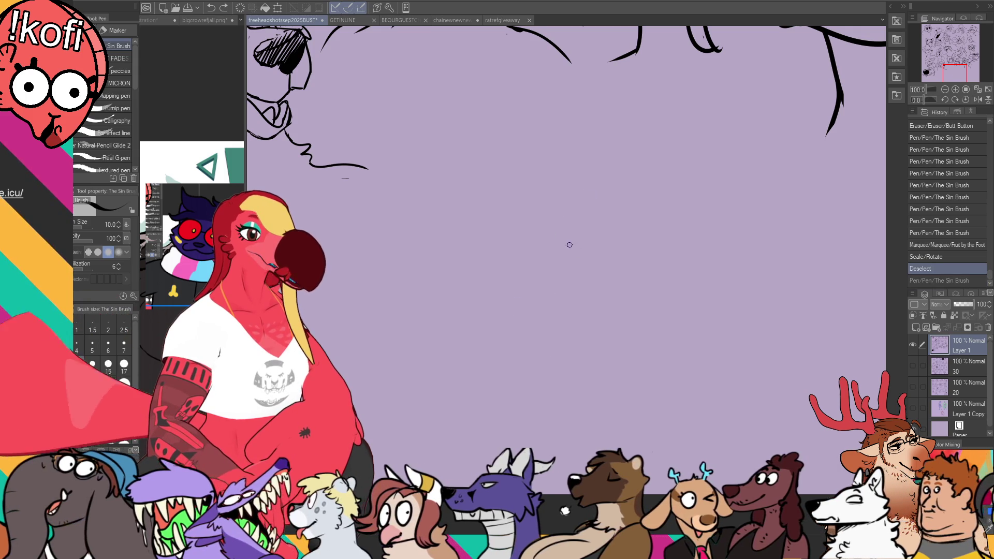
{"action": "key", "text": "ctrl+z"}
{"action": "mouse_move", "coordinate": [584, 231]}
{"action": "left_mouse_down"}
{"action": "mouse_move", "coordinate": [654, 195]}
{"action": "mouse_move", "coordinate": [543, 240]}
{"action": "left_mouse_up"}
{"action": "key", "text": "ctrl+z"}
{"action": "mouse_move", "coordinate": [672, 199]}
{"action": "left_mouse_down"}
{"action": "mouse_move", "coordinate": [552, 276]}
{"action": "mouse_move", "coordinate": [560, 281]}
{"action": "left_mouse_up"}
{"action": "key", "text": "ctrl+z"}
{"action": "key", "text": "ctrl+z"}
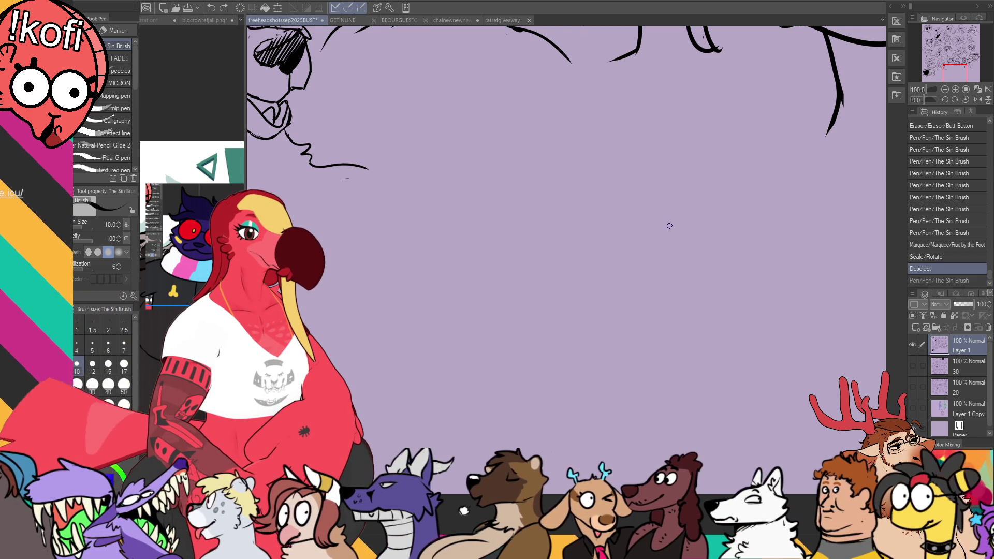
{"action": "mouse_move", "coordinate": [687, 187]}
{"action": "left_mouse_down"}
{"action": "mouse_move", "coordinate": [581, 223]}
{"action": "mouse_move", "coordinate": [627, 185]}
{"action": "mouse_move", "coordinate": [576, 222]}
{"action": "mouse_move", "coordinate": [552, 259]}
{"action": "left_mouse_up"}
{"action": "key", "text": "ctrl+z"}
Draw the mouth corner and lower jaw curve, curling its end upward
{"action": "key", "text": "ctrl+z"}
{"action": "left_click_drag", "start_coordinate": [553, 224], "coordinate": [533, 311]}
{"action": "key", "text": "ctrl+z"}
{"action": "mouse_move", "coordinate": [553, 230]}
{"action": "left_mouse_down"}
{"action": "mouse_move", "coordinate": [544, 282]}
{"action": "mouse_move", "coordinate": [631, 386]}
{"action": "left_mouse_up"}
{"action": "key", "text": "ctrl+z"}
{"action": "left_click_drag", "start_coordinate": [549, 275], "coordinate": [681, 399]}
{"action": "key", "text": "ctrl+z"}
{"action": "mouse_move", "coordinate": [550, 274]}
{"action": "left_mouse_down"}
{"action": "mouse_move", "coordinate": [668, 384]}
{"action": "mouse_move", "coordinate": [687, 339]}
{"action": "left_mouse_up"}
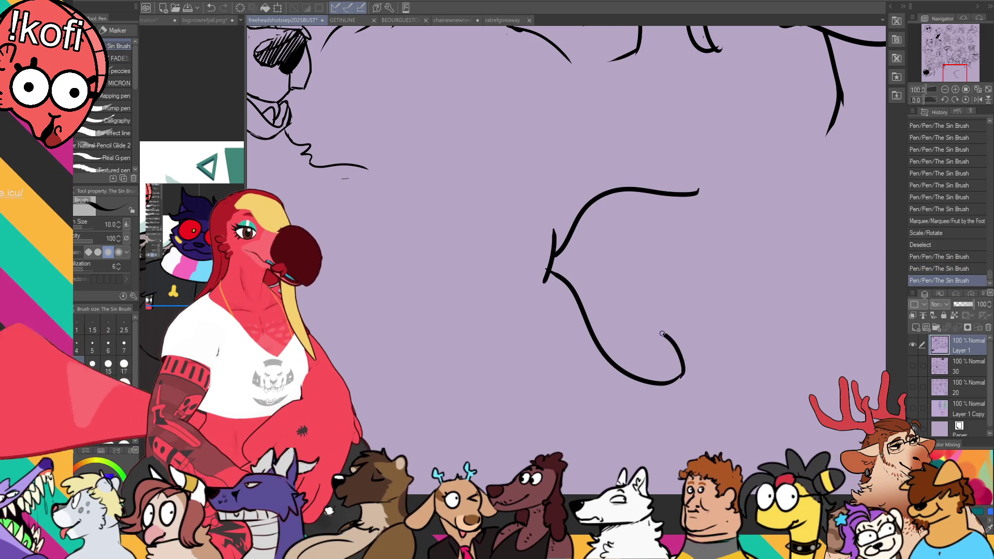
{"action": "key", "text": "ctrl+z"}
{"action": "left_click_drag", "start_coordinate": [669, 384], "coordinate": [646, 307]}
Redraw the upper jaw tip and add the inner tongue curve in the mouth
{"action": "left_click_drag", "start_coordinate": [695, 193], "coordinate": [730, 156]}
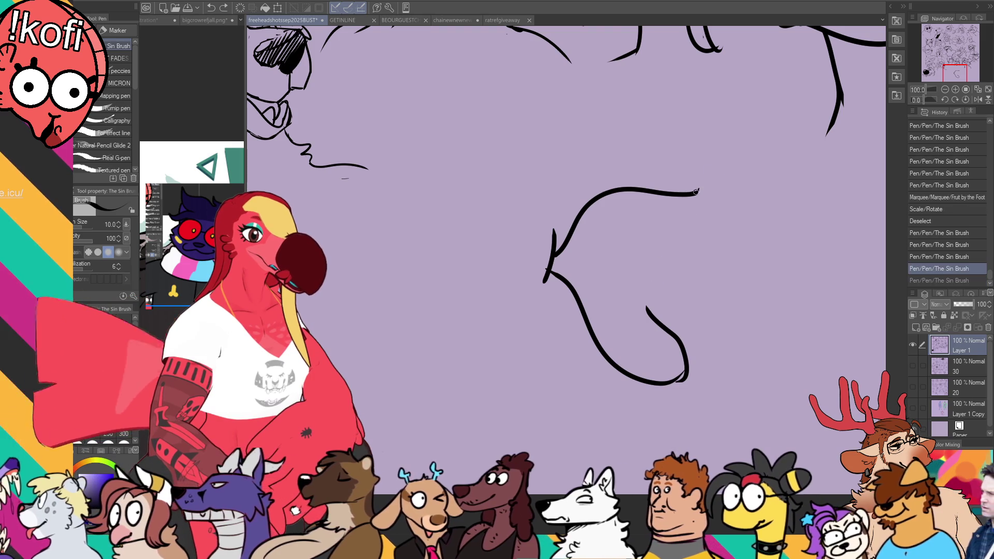
{"action": "key", "text": "ctrl+z"}
{"action": "mouse_move", "coordinate": [596, 212]}
{"action": "left_mouse_down"}
{"action": "mouse_move", "coordinate": [574, 226]}
{"action": "mouse_move", "coordinate": [708, 195]}
{"action": "left_mouse_up"}
{"action": "mouse_move", "coordinate": [601, 342]}
{"action": "left_mouse_down"}
{"action": "mouse_move", "coordinate": [669, 365]}
{"action": "mouse_move", "coordinate": [675, 342]}
{"action": "left_mouse_up"}
{"action": "key", "text": "ctrl+z"}
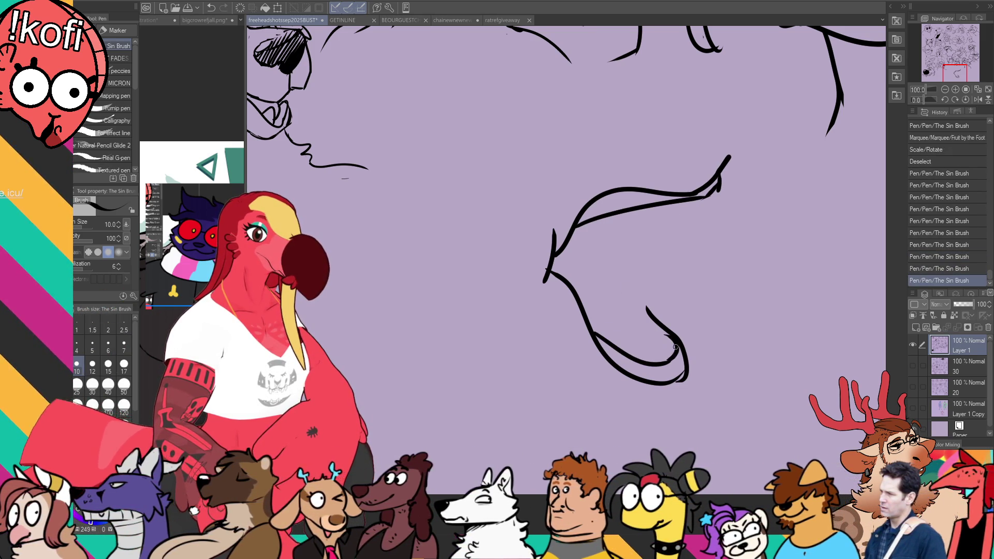
Add a small oval nostril on the snout and recentre the view
{"action": "mouse_move", "coordinate": [704, 248]}
{"action": "left_mouse_down"}
{"action": "mouse_move", "coordinate": [668, 269]}
{"action": "mouse_move", "coordinate": [681, 264]}
{"action": "left_mouse_up"}
{"action": "key", "text": "ctrl+z"}
{"action": "key", "text": "ctrl+z"}
{"action": "key", "text": "ctrl+z"}
{"action": "left_click_drag", "start_coordinate": [614, 267], "coordinate": [619, 283]}
{"action": "key", "text": "ctrl+z"}
{"action": "left_click_drag", "start_coordinate": [680, 238], "coordinate": [649, 247]}
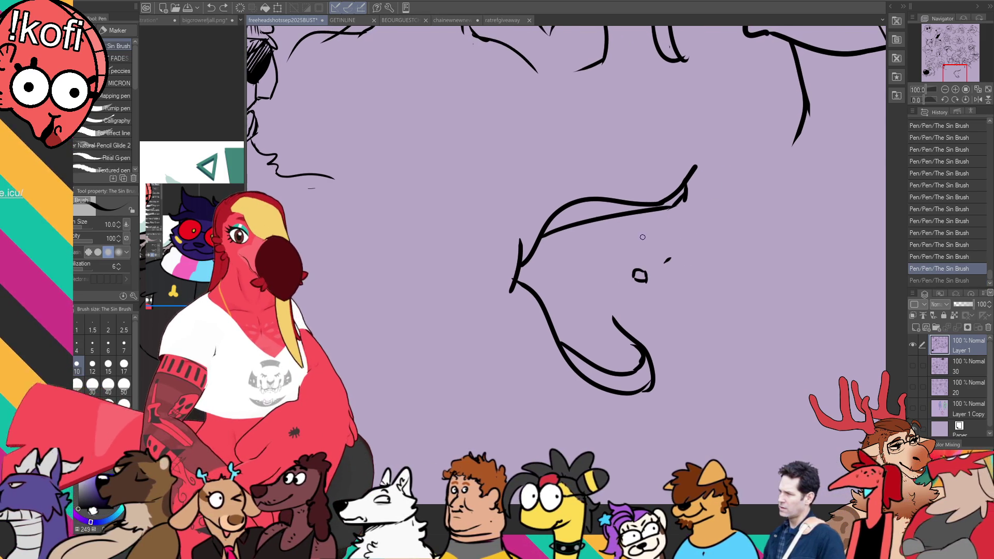
{"action": "mouse_move", "coordinate": [713, 269]}
{"action": "left_mouse_down"}
{"action": "mouse_move", "coordinate": [694, 253]}
{"action": "mouse_move", "coordinate": [692, 262]}
{"action": "mouse_move", "coordinate": [698, 238]}
{"action": "left_mouse_up"}
{"action": "mouse_move", "coordinate": [580, 269]}
{"action": "left_mouse_down"}
{"action": "mouse_move", "coordinate": [587, 283]}
{"action": "mouse_move", "coordinate": [586, 259]}
{"action": "mouse_move", "coordinate": [607, 259]}
{"action": "left_mouse_up"}
{"action": "key", "text": "ctrl+z"}
{"action": "key", "text": "ctrl+z"}
Lasso-select the face sketch, scale it down slightly, and deselect
{"action": "key", "text": "m"}
{"action": "mouse_move", "coordinate": [694, 357]}
{"action": "left_mouse_down"}
{"action": "mouse_move", "coordinate": [466, 396]}
{"action": "mouse_move", "coordinate": [691, 351]}
{"action": "left_mouse_up"}
{"action": "key", "text": "ctrl+t"}
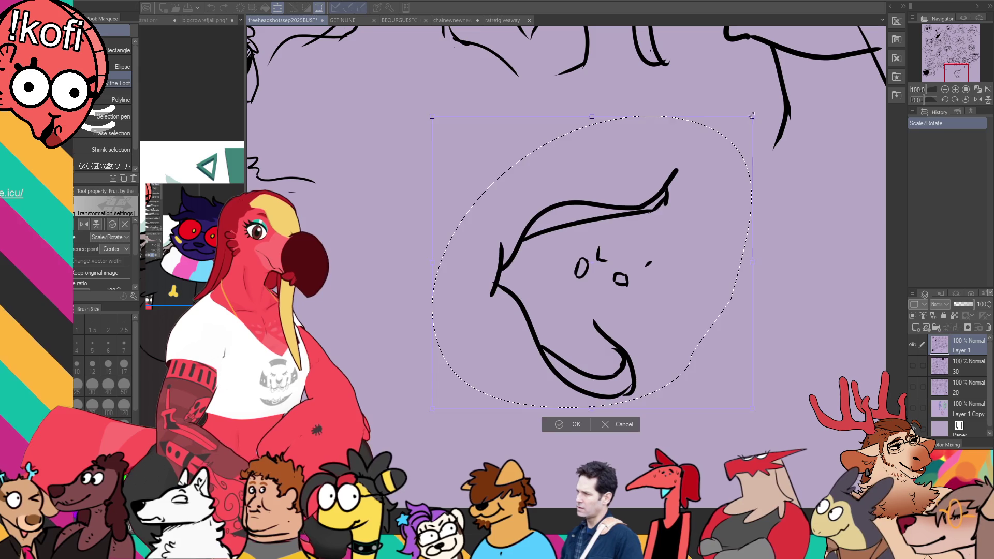
{"action": "left_click_drag", "start_coordinate": [750, 117], "coordinate": [718, 147]}
{"action": "key", "text": "Return"}
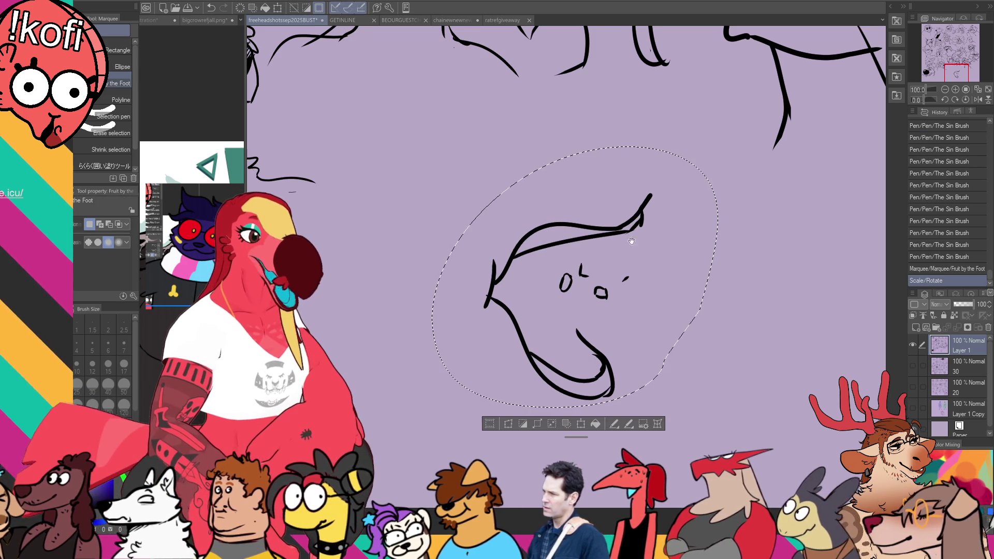
{"action": "key", "text": "ctrl+d"}
{"action": "left_click_drag", "start_coordinate": [597, 250], "coordinate": [618, 240]}
Tidy the left end of the face outline, alternating eraser and pen
{"action": "key", "text": "e"}
{"action": "left_click_drag", "start_coordinate": [513, 243], "coordinate": [505, 299]}
{"action": "left_click_drag", "start_coordinate": [508, 290], "coordinate": [501, 306]}
{"action": "key", "text": "p"}
{"action": "left_click_drag", "start_coordinate": [517, 267], "coordinate": [510, 307]}
{"action": "key", "text": "e"}
{"action": "mouse_move", "coordinate": [517, 242]}
{"action": "left_mouse_down"}
{"action": "mouse_move", "coordinate": [500, 302]}
{"action": "mouse_move", "coordinate": [512, 302]}
{"action": "mouse_move", "coordinate": [500, 303]}
{"action": "left_mouse_up"}
{"action": "key", "text": "p"}
{"action": "key", "text": "e"}
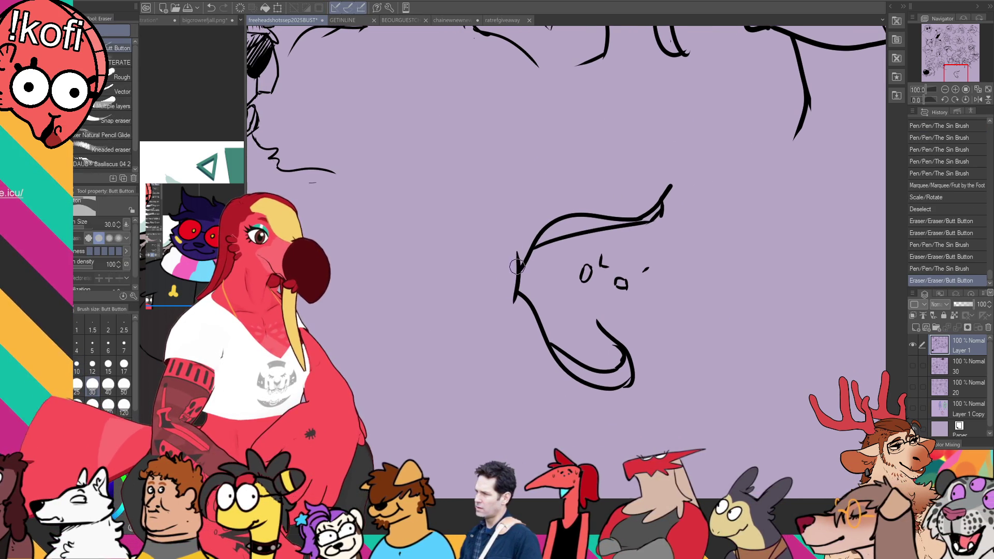
{"action": "key", "text": "p"}
Draw a rounded nose-tip oval connected down to the snout
{"action": "mouse_move", "coordinate": [580, 173]}
{"action": "left_mouse_down"}
{"action": "mouse_move", "coordinate": [596, 130]}
{"action": "mouse_move", "coordinate": [642, 146]}
{"action": "mouse_move", "coordinate": [647, 167]}
{"action": "left_mouse_up"}
{"action": "key", "text": "ctrl+z"}
{"action": "mouse_move", "coordinate": [597, 146]}
{"action": "left_mouse_down"}
{"action": "mouse_move", "coordinate": [640, 171]}
{"action": "mouse_move", "coordinate": [591, 150]}
{"action": "mouse_move", "coordinate": [648, 161]}
{"action": "mouse_move", "coordinate": [638, 171]}
{"action": "mouse_move", "coordinate": [643, 215]}
{"action": "left_mouse_up"}
{"action": "key", "text": "ctrl+z"}
{"action": "key", "text": "ctrl+z"}
{"action": "mouse_move", "coordinate": [656, 145]}
{"action": "left_mouse_down"}
{"action": "mouse_move", "coordinate": [671, 170]}
{"action": "mouse_move", "coordinate": [663, 203]}
{"action": "left_mouse_up"}
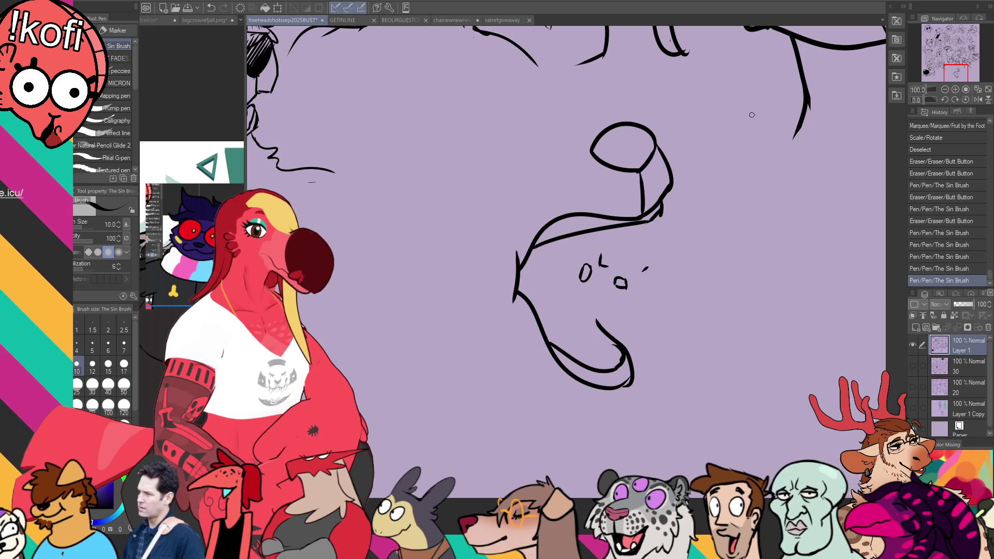
Draw the tongue lines inside the mouth and the snout's top line from the nose
{"action": "mouse_move", "coordinate": [540, 310]}
{"action": "left_mouse_down"}
{"action": "mouse_move", "coordinate": [567, 307]}
{"action": "mouse_move", "coordinate": [610, 361]}
{"action": "mouse_move", "coordinate": [595, 318]}
{"action": "left_mouse_up"}
{"action": "key", "text": "ctrl+z"}
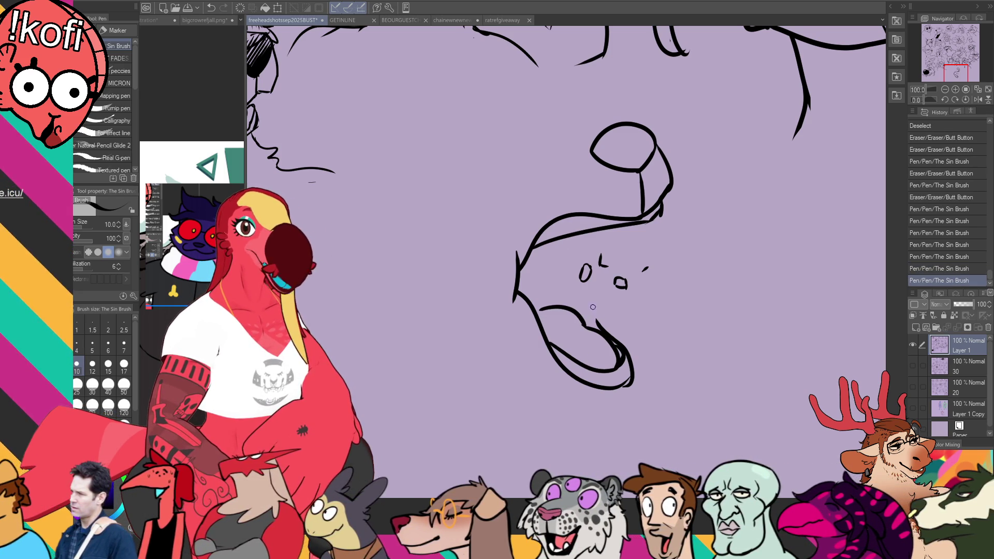
{"action": "mouse_move", "coordinate": [536, 305]}
{"action": "left_mouse_down"}
{"action": "mouse_move", "coordinate": [579, 314]}
{"action": "mouse_move", "coordinate": [585, 325]}
{"action": "left_mouse_up"}
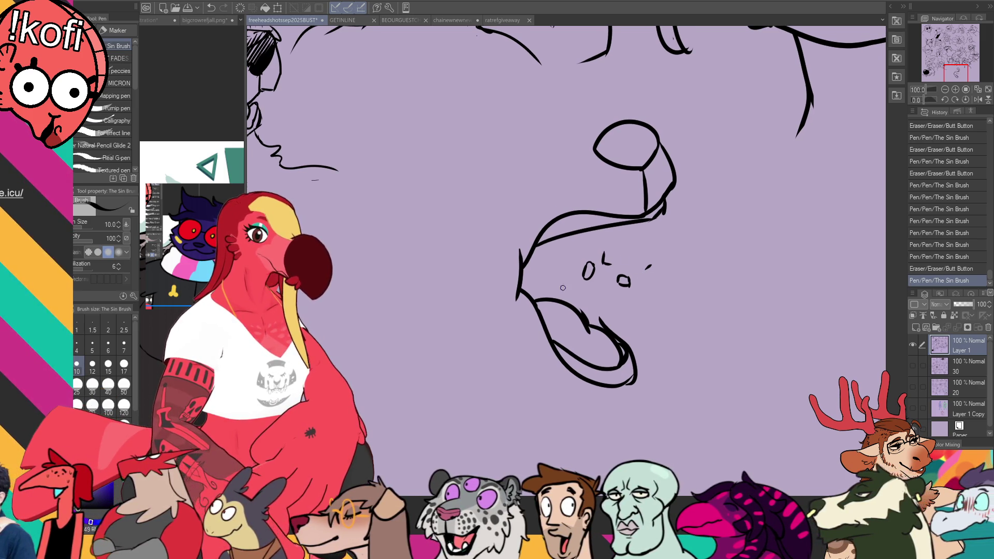
{"action": "left_click_drag", "start_coordinate": [601, 133], "coordinate": [493, 218]}
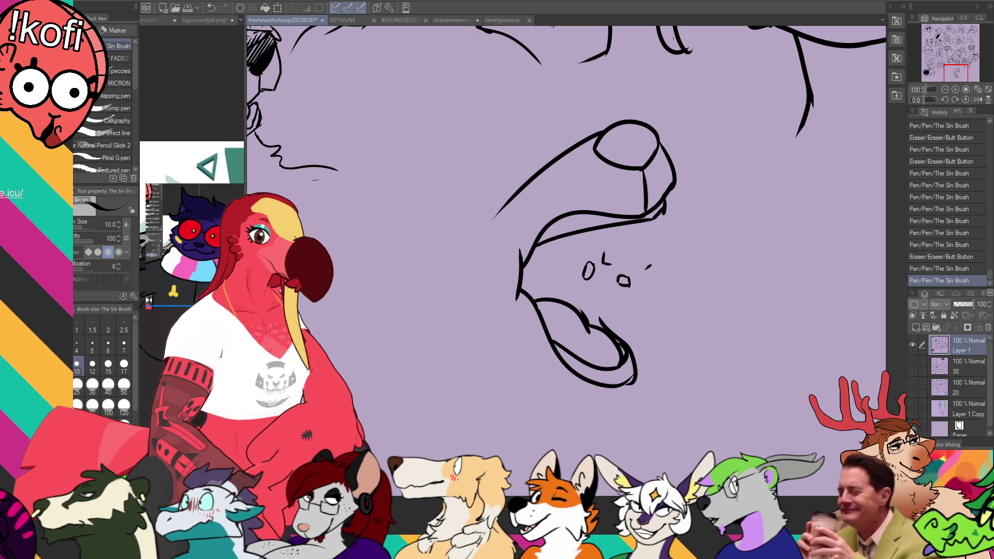
Draw zigzag hair along the top, a dot eye, and the back-of-head curve
{"action": "mouse_move", "coordinate": [510, 138]}
{"action": "left_mouse_down"}
{"action": "mouse_move", "coordinate": [474, 206]}
{"action": "mouse_move", "coordinate": [471, 138]}
{"action": "mouse_move", "coordinate": [573, 106]}
{"action": "mouse_move", "coordinate": [564, 126]}
{"action": "left_mouse_up"}
{"action": "key", "text": "ctrl+z"}
{"action": "mouse_move", "coordinate": [454, 251]}
{"action": "left_mouse_down"}
{"action": "mouse_move", "coordinate": [466, 246]}
{"action": "mouse_move", "coordinate": [447, 255]}
{"action": "mouse_move", "coordinate": [473, 264]}
{"action": "left_mouse_up"}
{"action": "key", "text": "ctrl+z"}
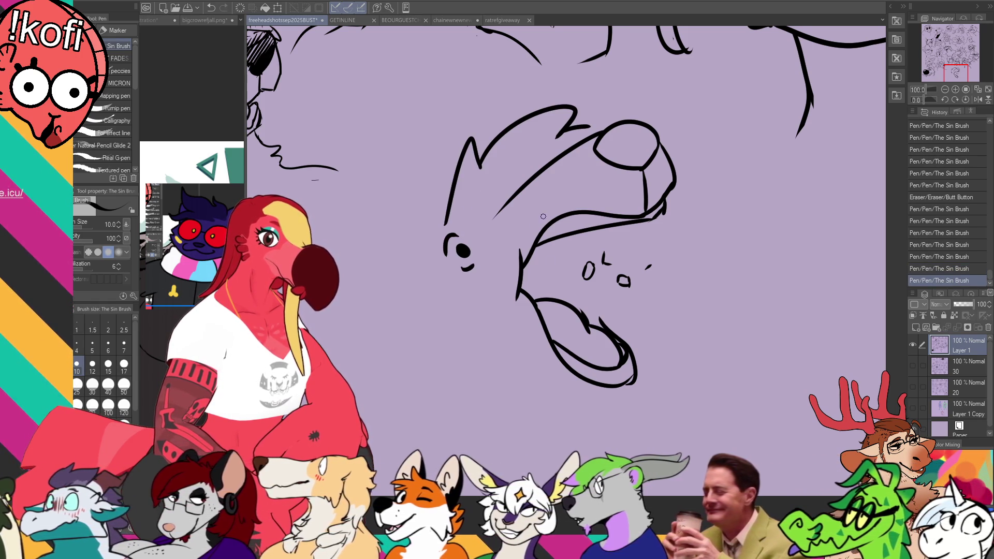
{"action": "left_click_drag", "start_coordinate": [447, 207], "coordinate": [416, 285]}
{"action": "key", "text": "ctrl+z"}
Draw a shorter floppy ear on the left and the cheek curve at the mouth
{"action": "left_click_drag", "start_coordinate": [457, 254], "coordinate": [531, 227]}
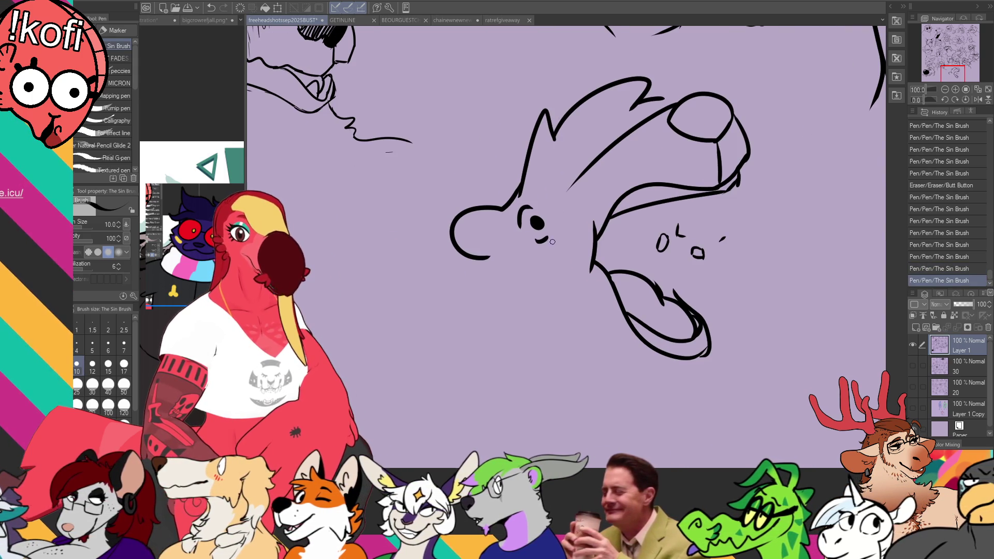
{"action": "mouse_move", "coordinate": [521, 176]}
{"action": "left_mouse_down"}
{"action": "mouse_move", "coordinate": [424, 207]}
{"action": "mouse_move", "coordinate": [362, 370]}
{"action": "mouse_move", "coordinate": [468, 311]}
{"action": "left_mouse_up"}
{"action": "key", "text": "ctrl+z"}
{"action": "mouse_move", "coordinate": [523, 173]}
{"action": "left_mouse_down"}
{"action": "mouse_move", "coordinate": [409, 287]}
{"action": "mouse_move", "coordinate": [473, 272]}
{"action": "left_mouse_up"}
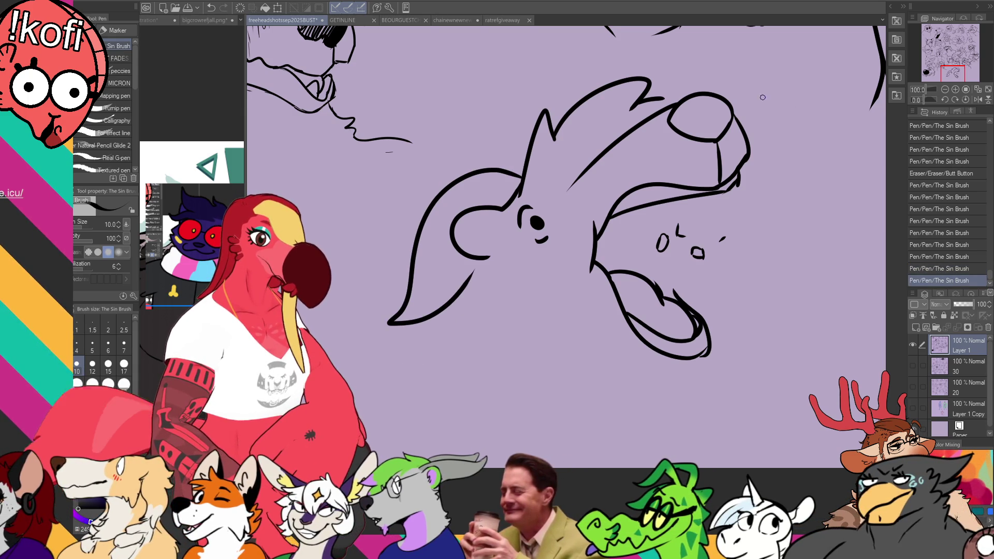
{"action": "left_click_drag", "start_coordinate": [673, 198], "coordinate": [705, 196]}
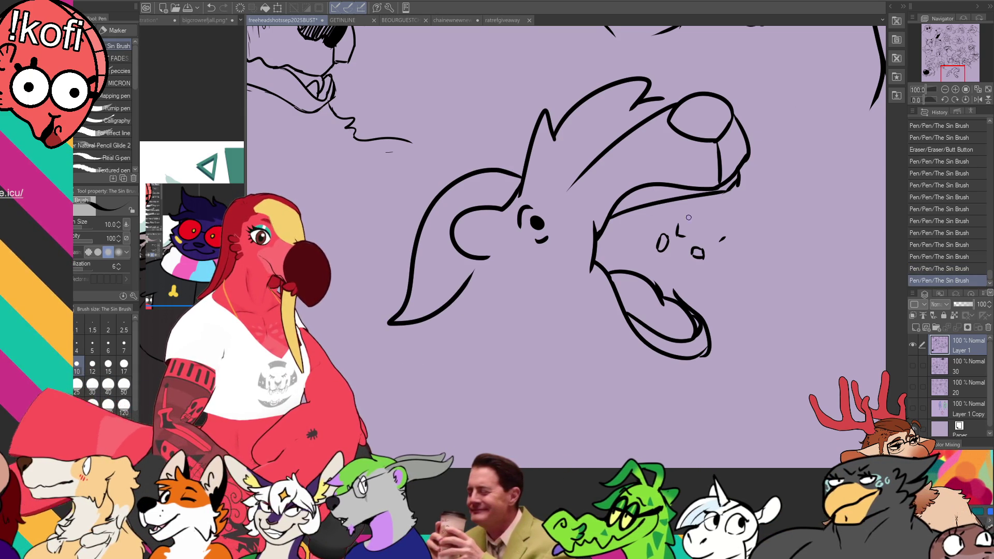
{"action": "mouse_move", "coordinate": [595, 241]}
{"action": "left_mouse_down"}
{"action": "mouse_move", "coordinate": [628, 228]}
{"action": "mouse_move", "coordinate": [624, 264]}
{"action": "left_mouse_up"}
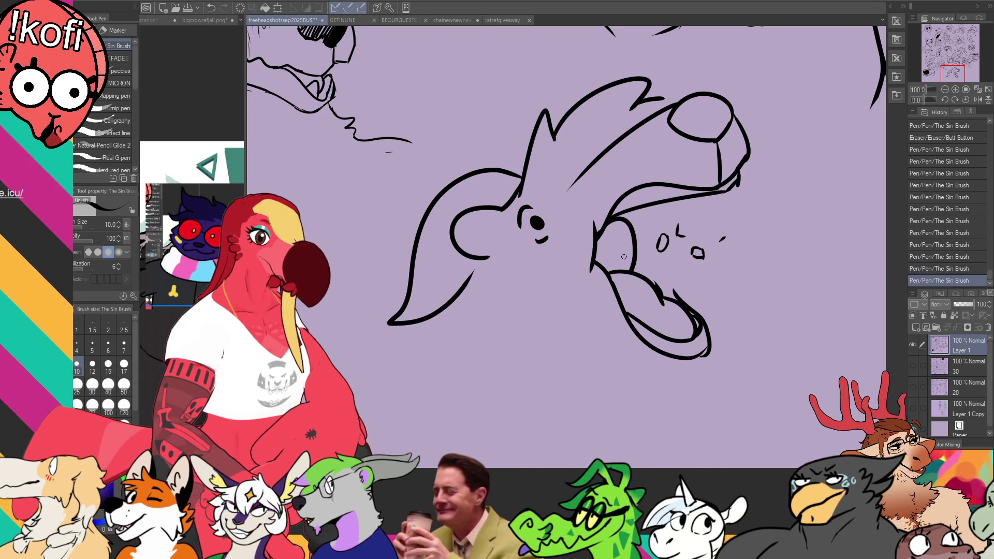
Fill the inside of the mouth black and outline its right edge and upper jaw line
{"action": "key", "text": "g"}
{"action": "left_click", "coordinate": [616, 243]}
{"action": "left_click", "coordinate": [629, 233]}
{"action": "key", "text": "p"}
{"action": "mouse_move", "coordinate": [630, 218]}
{"action": "left_mouse_down"}
{"action": "mouse_move", "coordinate": [637, 268]}
{"action": "mouse_move", "coordinate": [646, 254]}
{"action": "left_mouse_up"}
{"action": "left_click_drag", "start_coordinate": [677, 201], "coordinate": [658, 238]}
Erase part of the tongue line and rework the tongue tip
{"action": "key", "text": "e"}
{"action": "mouse_move", "coordinate": [645, 325]}
{"action": "left_mouse_down"}
{"action": "mouse_move", "coordinate": [668, 341]}
{"action": "mouse_move", "coordinate": [705, 332]}
{"action": "mouse_move", "coordinate": [707, 311]}
{"action": "left_mouse_up"}
{"action": "key", "text": "p"}
{"action": "key", "text": "e"}
{"action": "key", "text": "p"}
{"action": "mouse_move", "coordinate": [704, 310]}
{"action": "left_mouse_down"}
{"action": "mouse_move", "coordinate": [710, 334]}
{"action": "mouse_move", "coordinate": [703, 312]}
{"action": "left_mouse_up"}
{"action": "key", "text": "e"}
{"action": "key", "text": "p"}
Refine the upper jaw line and redraw the jaw corner
{"action": "key", "text": "e"}
{"action": "mouse_move", "coordinate": [676, 193]}
{"action": "left_mouse_down"}
{"action": "mouse_move", "coordinate": [655, 206]}
{"action": "mouse_move", "coordinate": [672, 199]}
{"action": "mouse_move", "coordinate": [660, 218]}
{"action": "mouse_move", "coordinate": [670, 192]}
{"action": "mouse_move", "coordinate": [659, 220]}
{"action": "left_mouse_up"}
{"action": "key", "text": "p"}
{"action": "key", "text": "e"}
{"action": "key", "text": "p"}
{"action": "key", "text": "e"}
{"action": "left_click_drag", "start_coordinate": [726, 185], "coordinate": [730, 212]}
{"action": "key", "text": "p"}
{"action": "left_click_drag", "start_coordinate": [818, 119], "coordinate": [814, 127]}
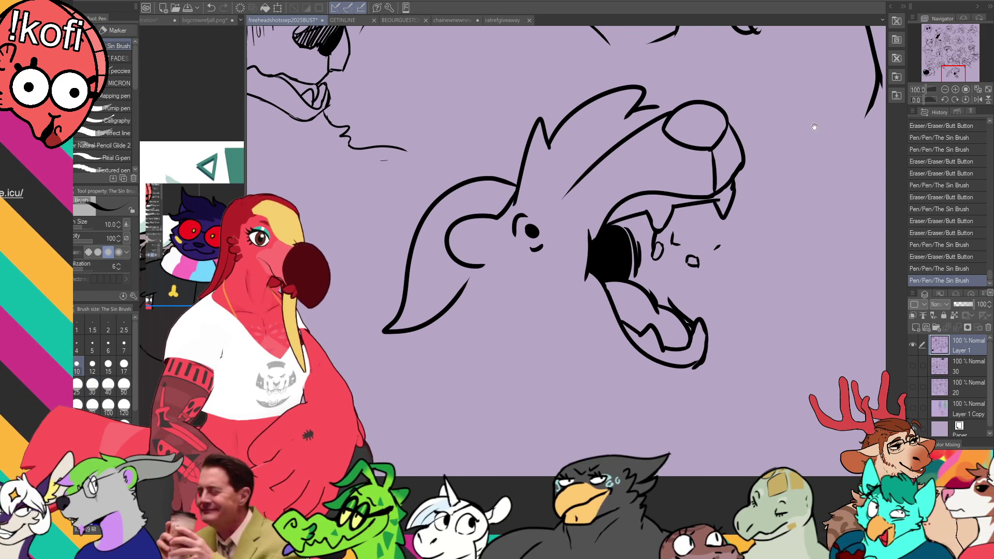
Try small marks at the bottom right, keeping a short stroke below the mouth
{"action": "left_click", "coordinate": [755, 395]}
{"action": "key", "text": "ctrl+z"}
{"action": "mouse_move", "coordinate": [771, 381]}
{"action": "left_mouse_down"}
{"action": "mouse_move", "coordinate": [746, 409]}
{"action": "mouse_move", "coordinate": [798, 391]}
{"action": "mouse_move", "coordinate": [763, 386]}
{"action": "mouse_move", "coordinate": [751, 397]}
{"action": "mouse_move", "coordinate": [755, 362]}
{"action": "left_mouse_up"}
{"action": "key", "text": "ctrl+z"}
{"action": "key", "text": "ctrl+z"}
{"action": "left_click", "coordinate": [756, 373]}
{"action": "key", "text": "ctrl+z"}
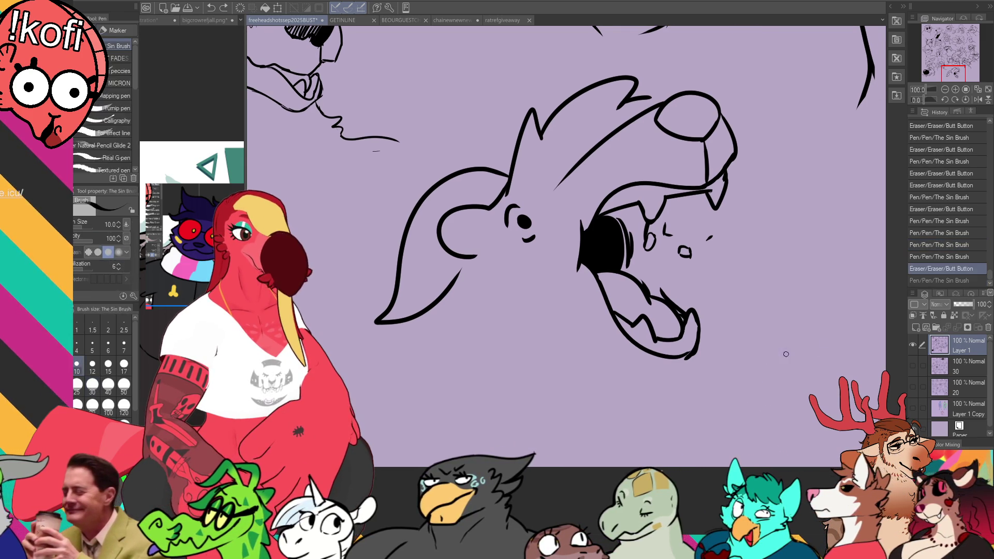
{"action": "mouse_move", "coordinate": [739, 356]}
{"action": "left_mouse_down"}
{"action": "mouse_move", "coordinate": [735, 371]}
{"action": "mouse_move", "coordinate": [732, 355]}
{"action": "mouse_move", "coordinate": [786, 354]}
{"action": "mouse_move", "coordinate": [732, 348]}
{"action": "mouse_move", "coordinate": [815, 340]}
{"action": "mouse_move", "coordinate": [738, 371]}
{"action": "left_mouse_up"}
Redraw the leaf shape, then add a teardrop drip and a small dot beside the mouth
{"action": "mouse_move", "coordinate": [798, 341]}
{"action": "left_mouse_down"}
{"action": "mouse_move", "coordinate": [813, 340]}
{"action": "mouse_move", "coordinate": [807, 359]}
{"action": "left_mouse_up"}
{"action": "mouse_move", "coordinate": [735, 352]}
{"action": "left_mouse_down"}
{"action": "mouse_move", "coordinate": [808, 341]}
{"action": "mouse_move", "coordinate": [763, 351]}
{"action": "mouse_move", "coordinate": [776, 357]}
{"action": "mouse_move", "coordinate": [783, 342]}
{"action": "mouse_move", "coordinate": [752, 348]}
{"action": "mouse_move", "coordinate": [766, 350]}
{"action": "left_mouse_up"}
{"action": "key", "text": "ctrl+z"}
{"action": "mouse_move", "coordinate": [689, 374]}
{"action": "left_mouse_down"}
{"action": "mouse_move", "coordinate": [668, 398]}
{"action": "mouse_move", "coordinate": [681, 392]}
{"action": "left_mouse_up"}
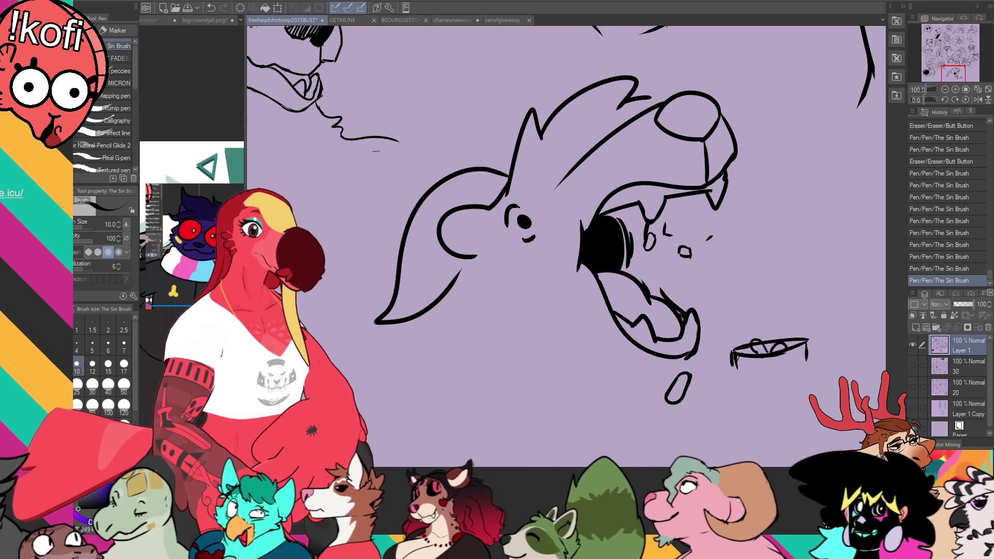
{"action": "left_click_drag", "start_coordinate": [719, 331], "coordinate": [713, 338]}
{"action": "left_click", "coordinate": [723, 282]}
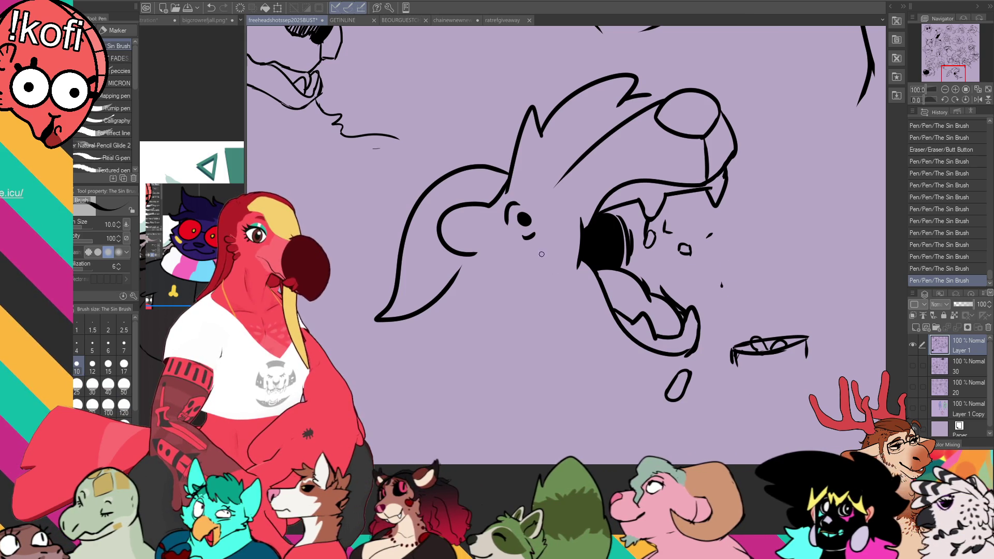